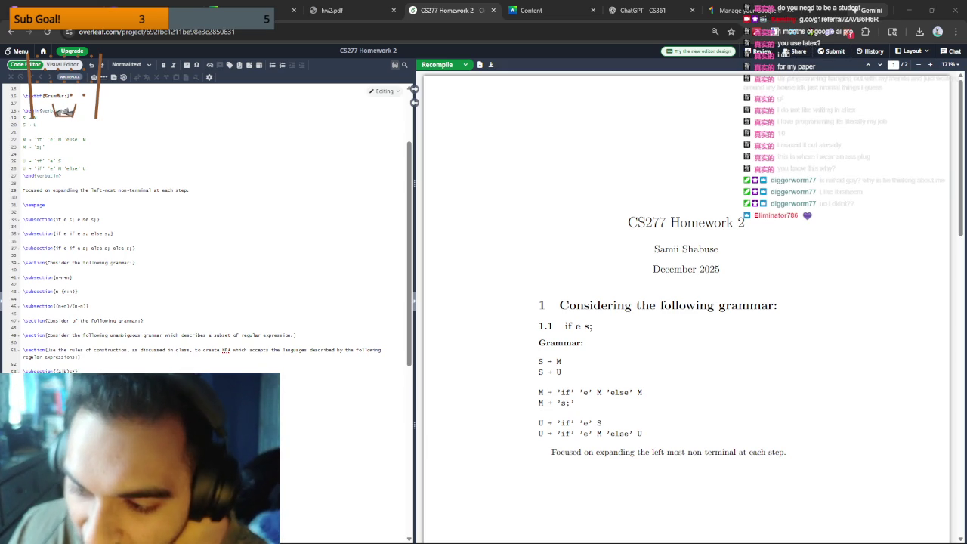
Step: Switch to the CS361 ChatGPT chat that lists the uploaded course PDFs and zips
click(642, 10)
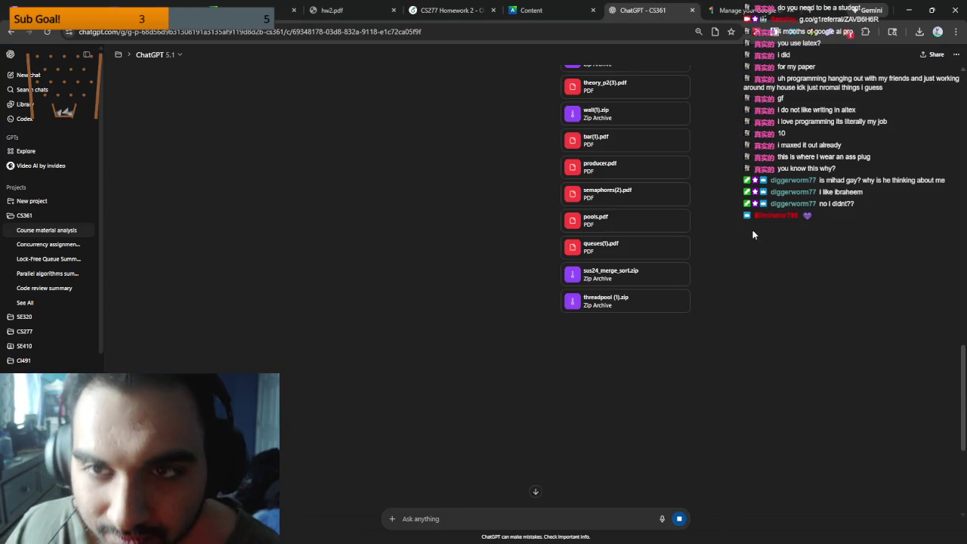
Step: Ask ChatGPT, inside the CS361 project, for the main things to know from the class
click(748, 9)
click(793, 10)
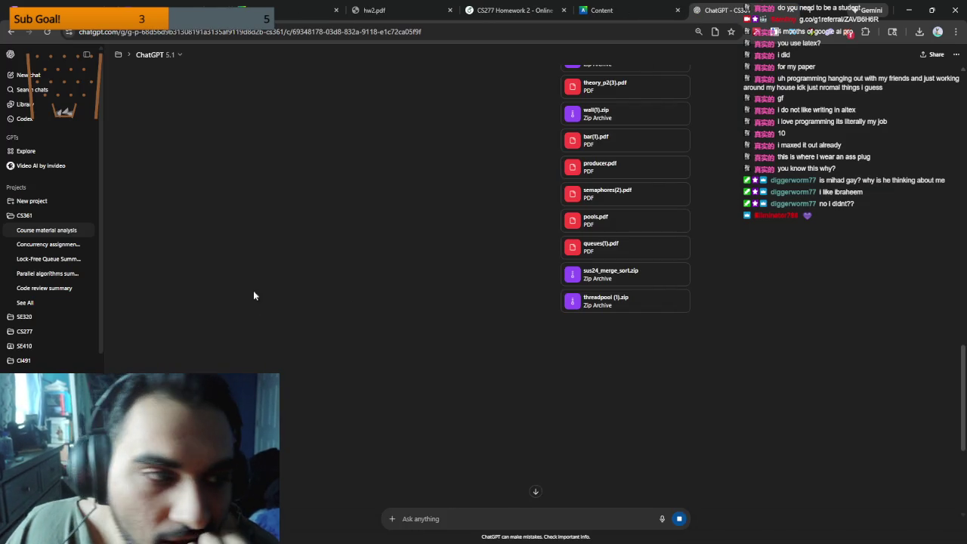
click(25, 216)
text(okay based on everything from this class te)
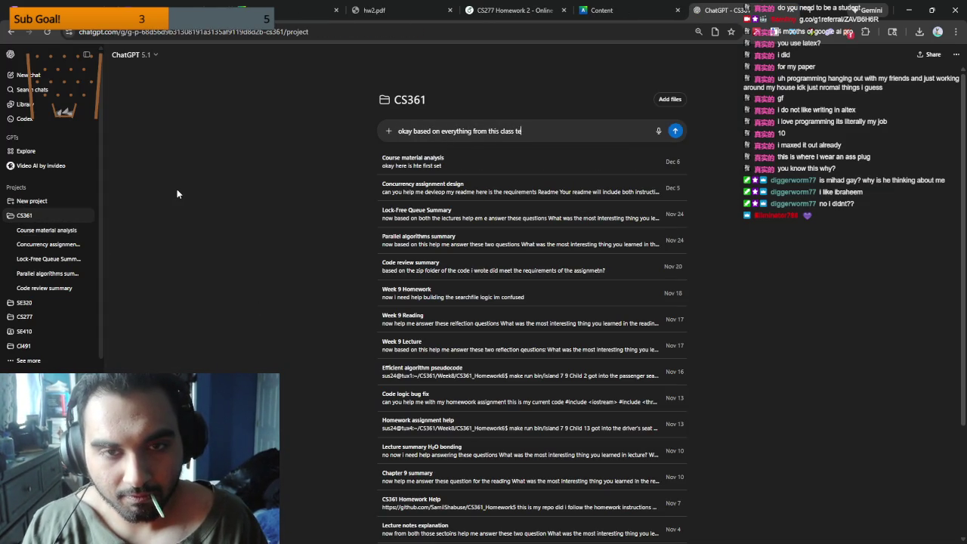
text(in things i need to know from)
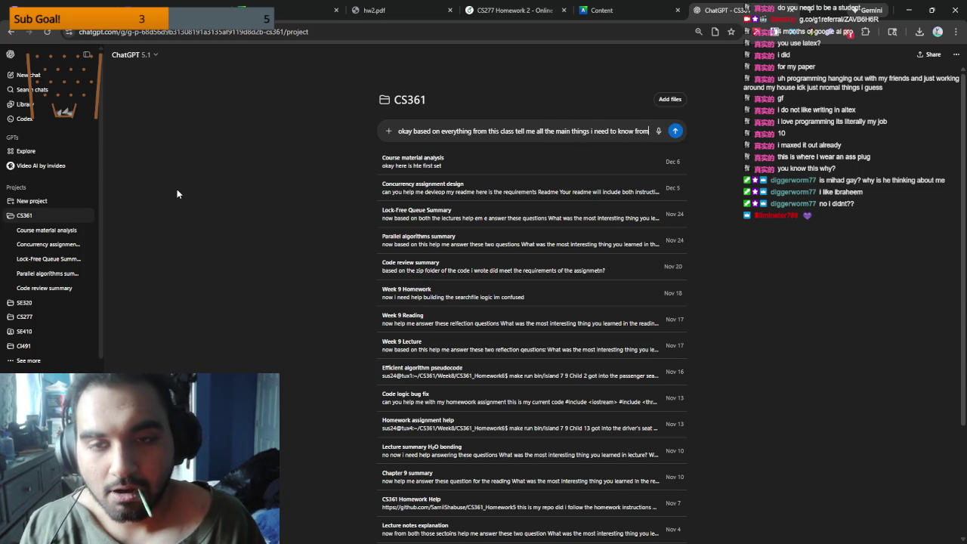
text( th)
text(s clas)
key(Return)
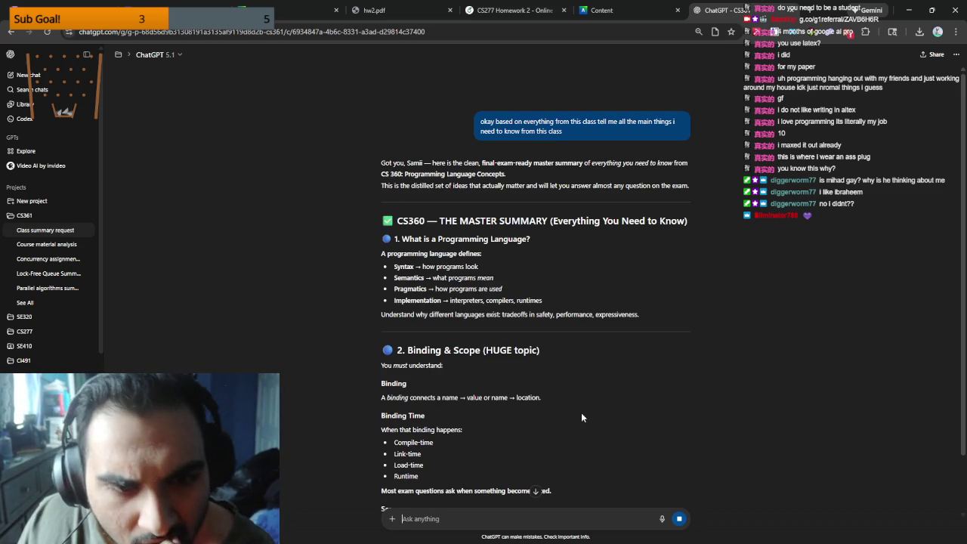
Step: Read through the reply, then return to the CS361 project page and begin a new prompt
scroll(537, 410, down, 2)
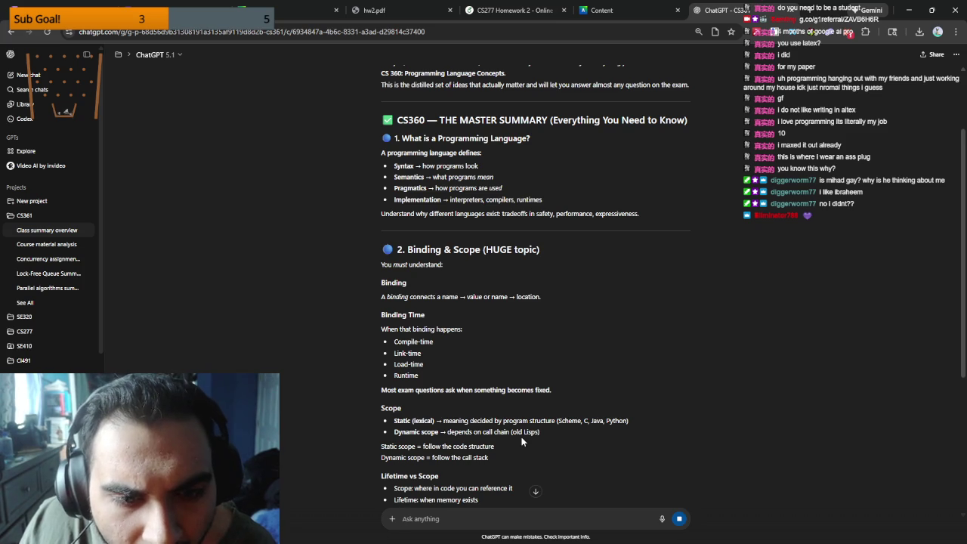
scroll(521, 437, down, 2)
scroll(536, 442, down, 2)
scroll(559, 438, down, 1)
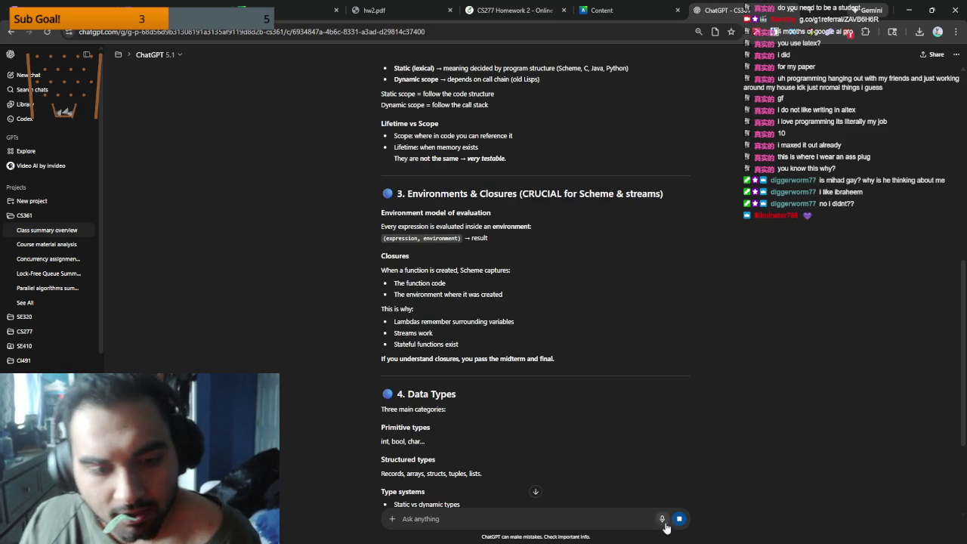
scroll(653, 469, down, 3)
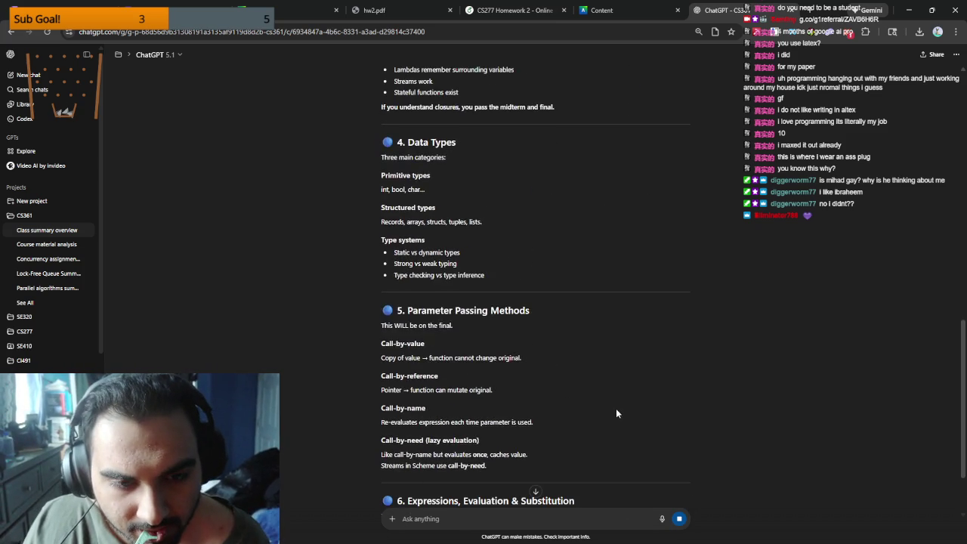
scroll(616, 408, down, 3)
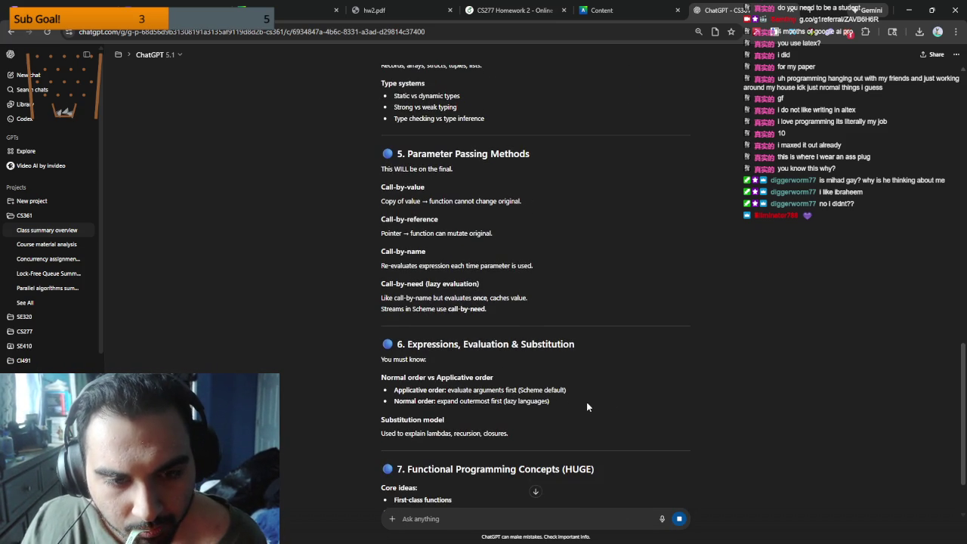
scroll(598, 371, down, 4)
scroll(609, 361, down, 1)
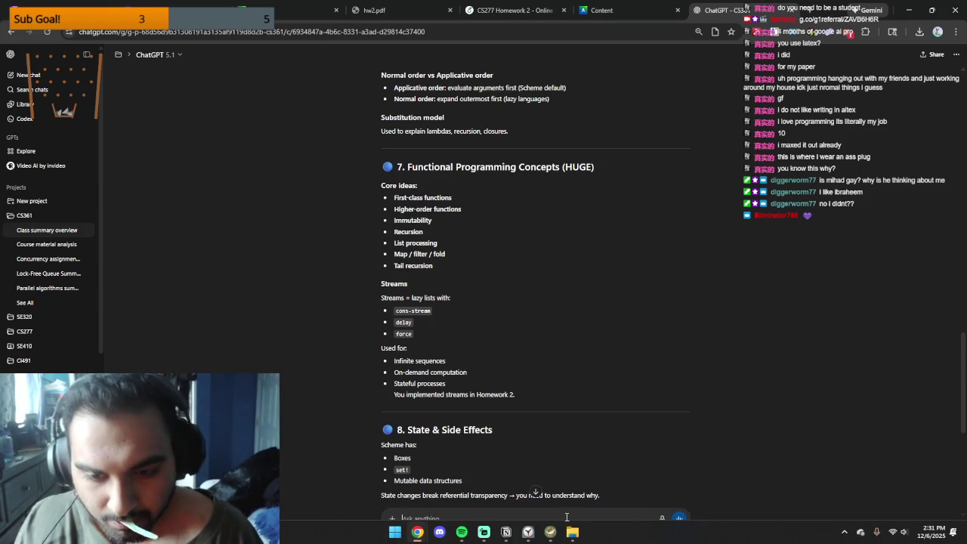
text(nno)
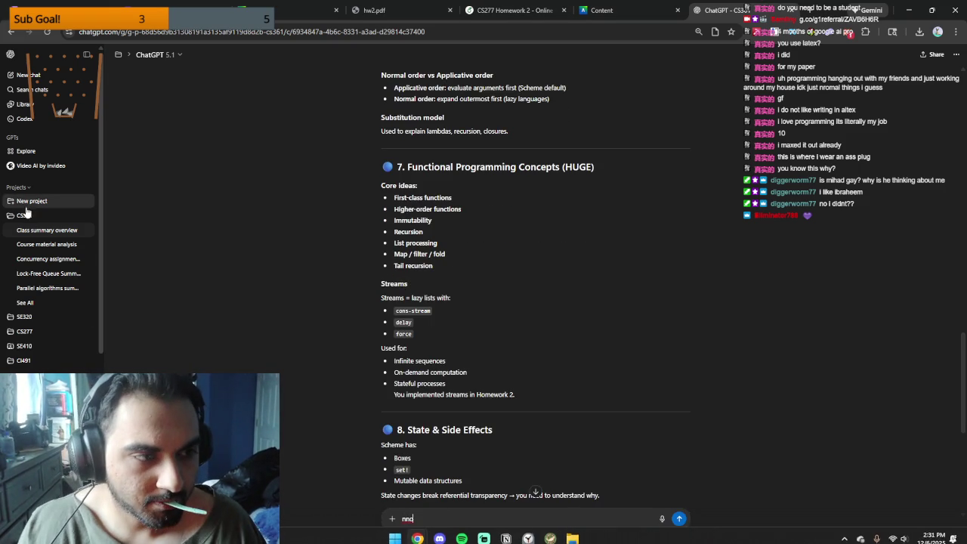
click(28, 217)
text(okay based on this cs361 clas tell me everything i nee)
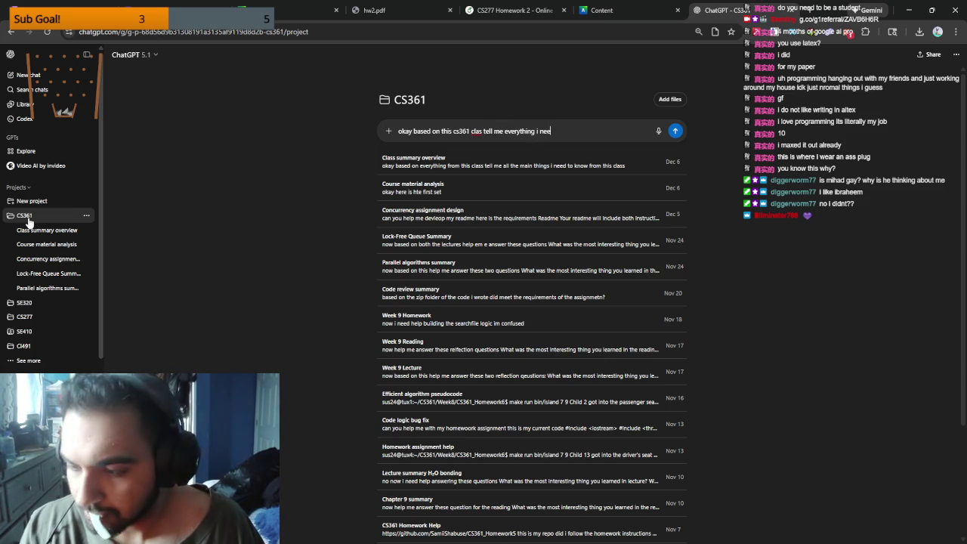
text(d to know)
Step: Send the everything-to-know CS361 request, stop its reply, and glance over the homework tabs
key(Return)
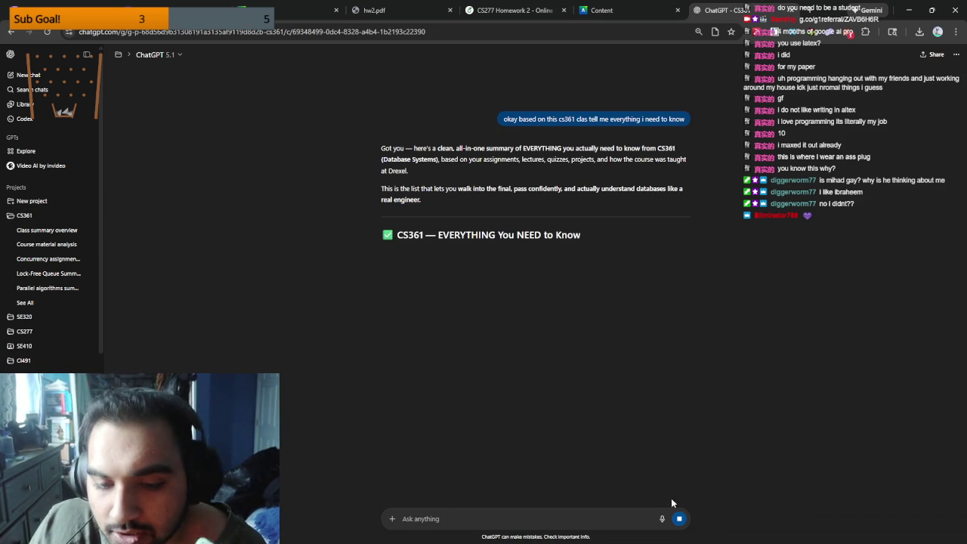
click(679, 518)
click(547, 10)
click(587, 10)
click(528, 10)
click(368, 9)
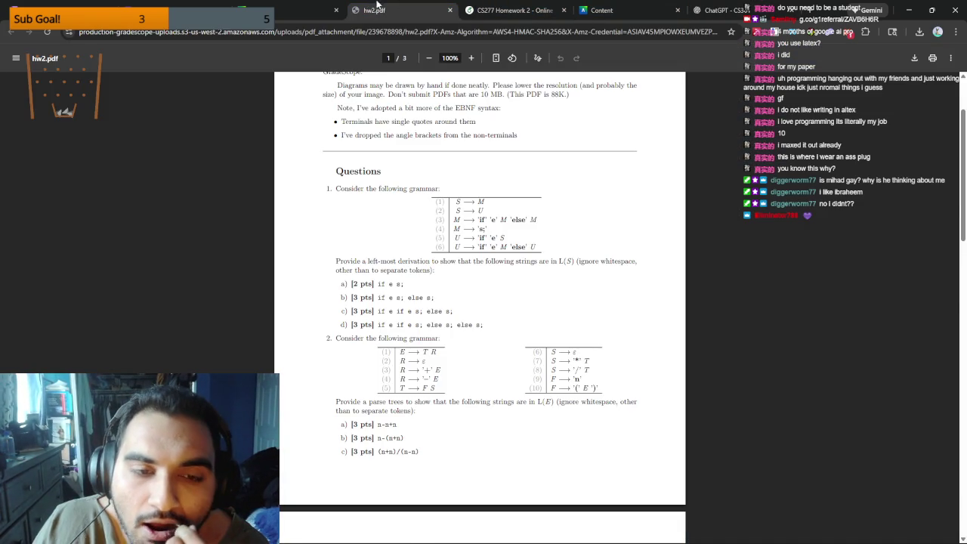
Step: Back in the CS361 project, bring up the file picker to upload a file
click(514, 10)
click(601, 10)
click(721, 9)
click(43, 215)
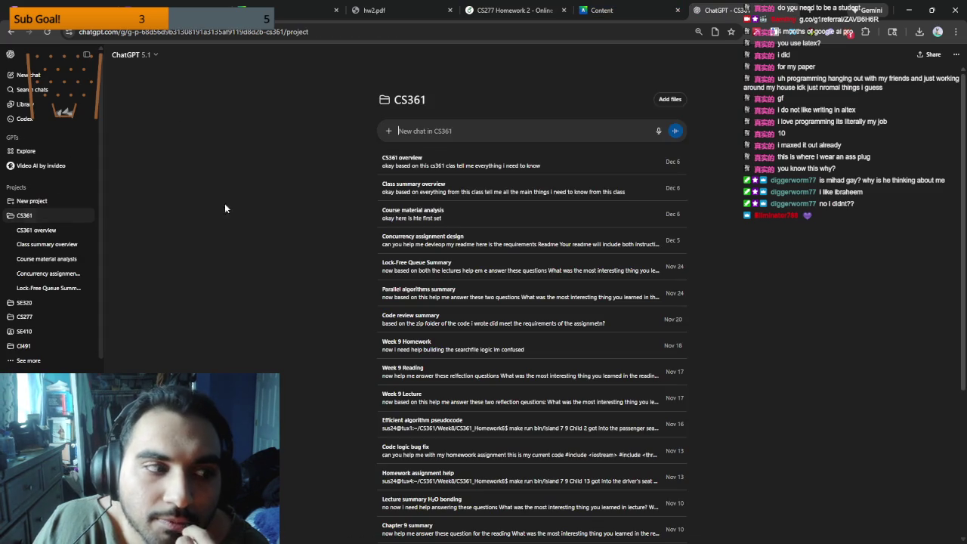
click(388, 130)
click(394, 146)
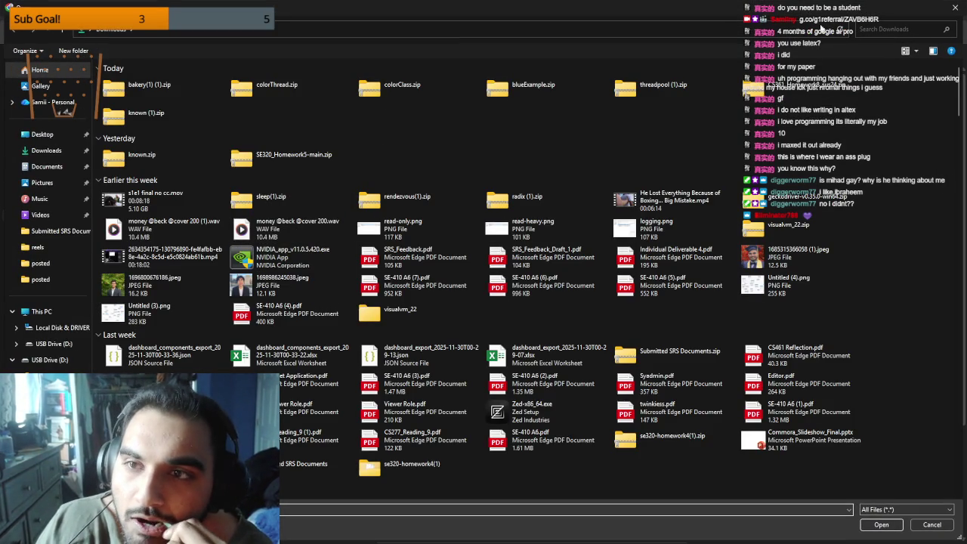
Step: Cancel the file-upload dialog without attaching anything
key(Escape)
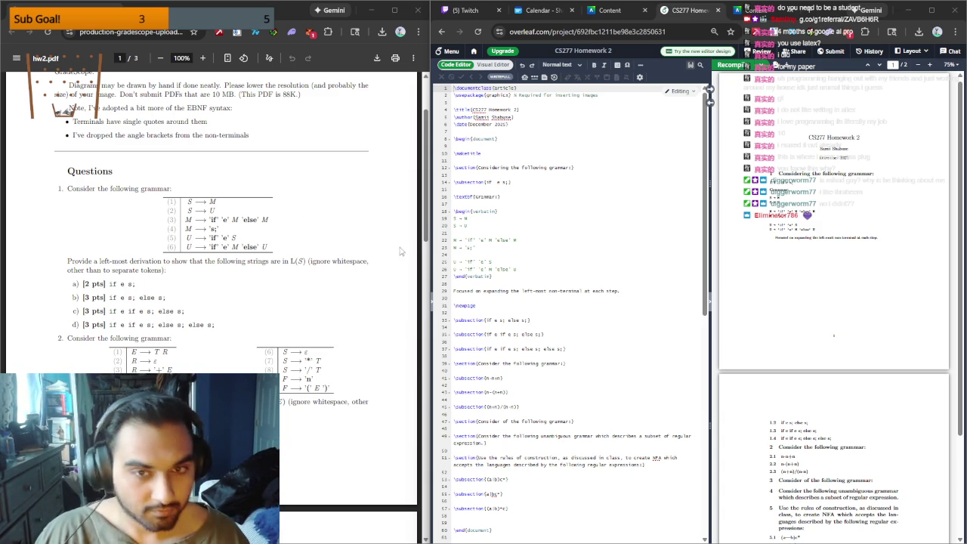
Step: Zoom to 80% and move the grammar verbatim block up under the section heading
key(ctrl+plus)
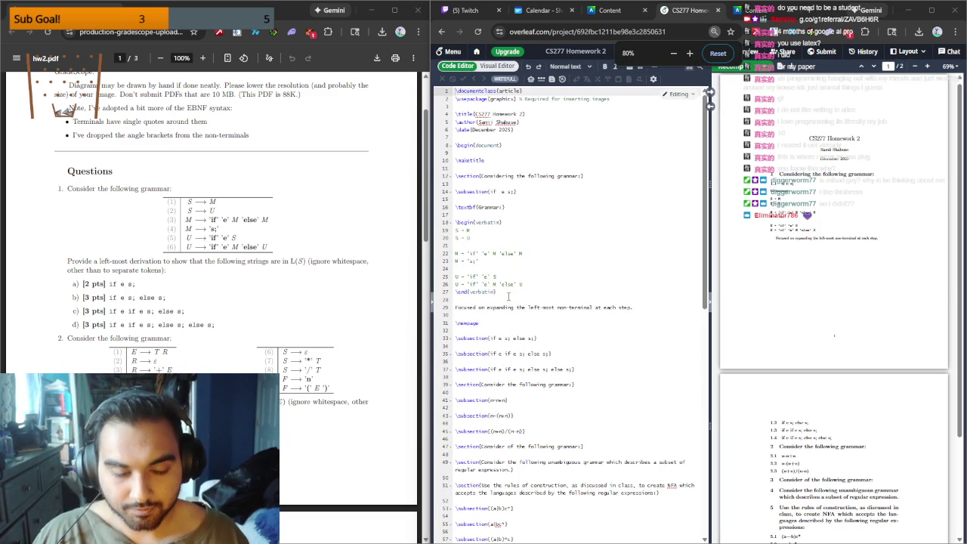
mouse_move(508, 296)
mouse_down()
mouse_move(489, 264)
mouse_move(625, 219)
mouse_up()
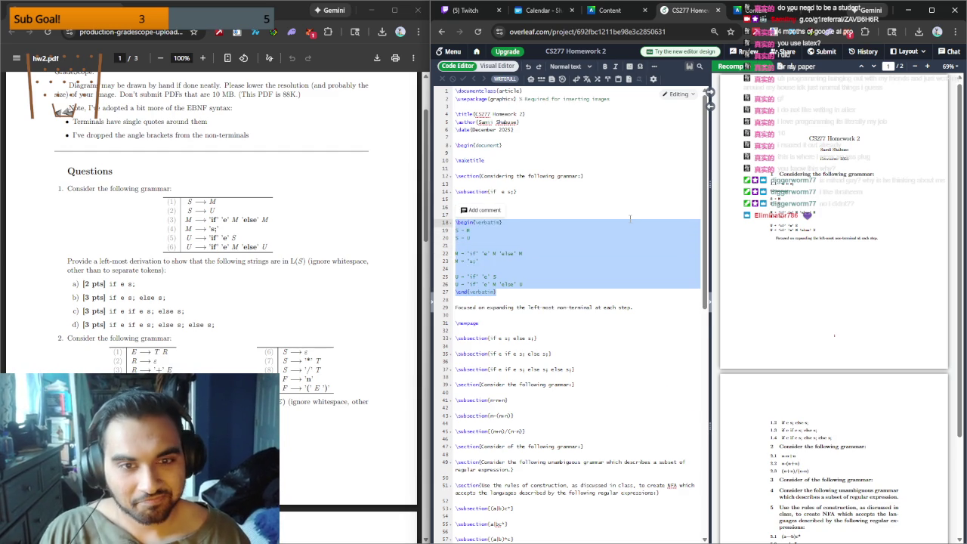
key(BackSpace)
key(Up)
key(Up)
key(Up)
key(Up)
key(Down)
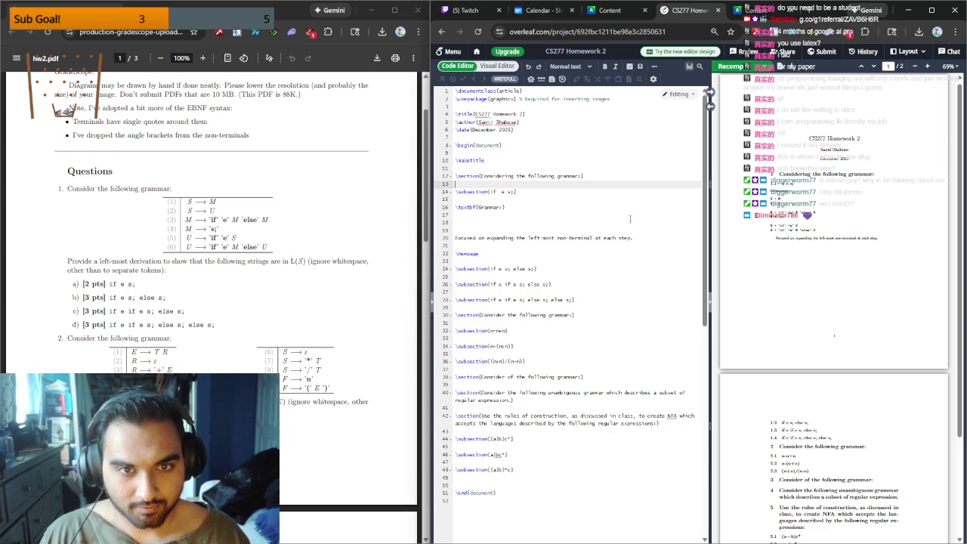
key(Return)
key(ctrl+v)
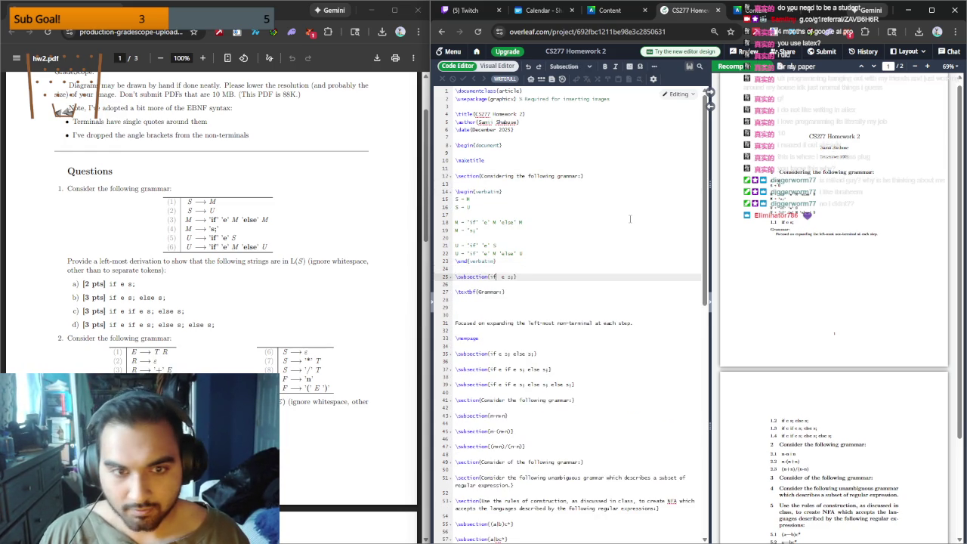
Step: Move the bold 'Grammar:' label so it sits above the grammar block
key(Down)
key(Down)
key(Down)
key(Down)
key(shift+End)
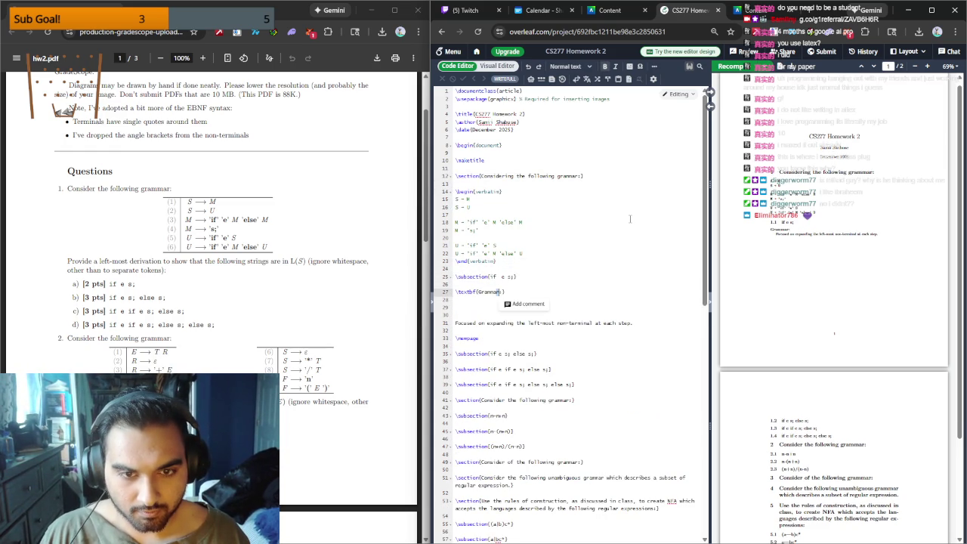
key(shift+Home)
key(ctrl+c)
key(BackSpace)
key(Delete)
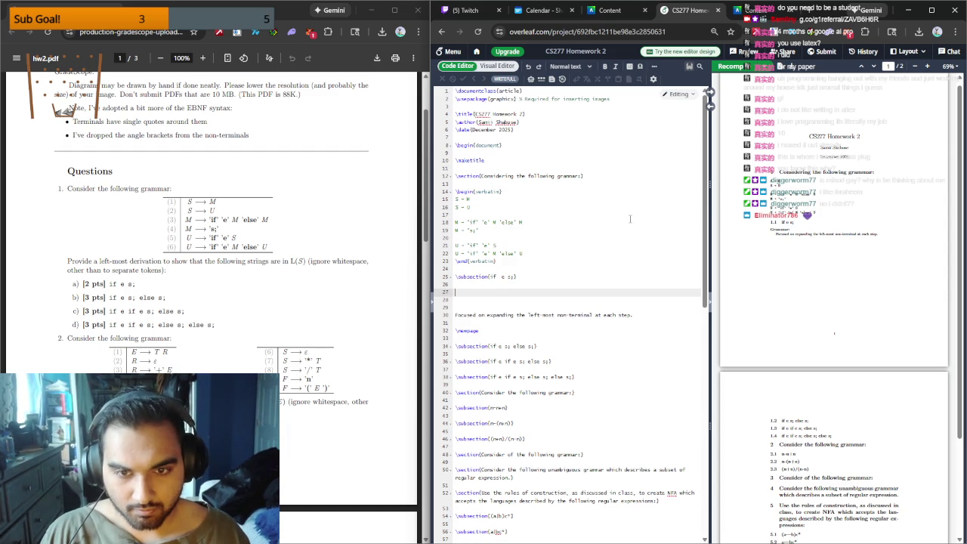
key(Up)
key(Up)
key(Up)
key(Up)
key(Up)
key(Up)
key(Up)
key(Up)
key(ctrl+v)
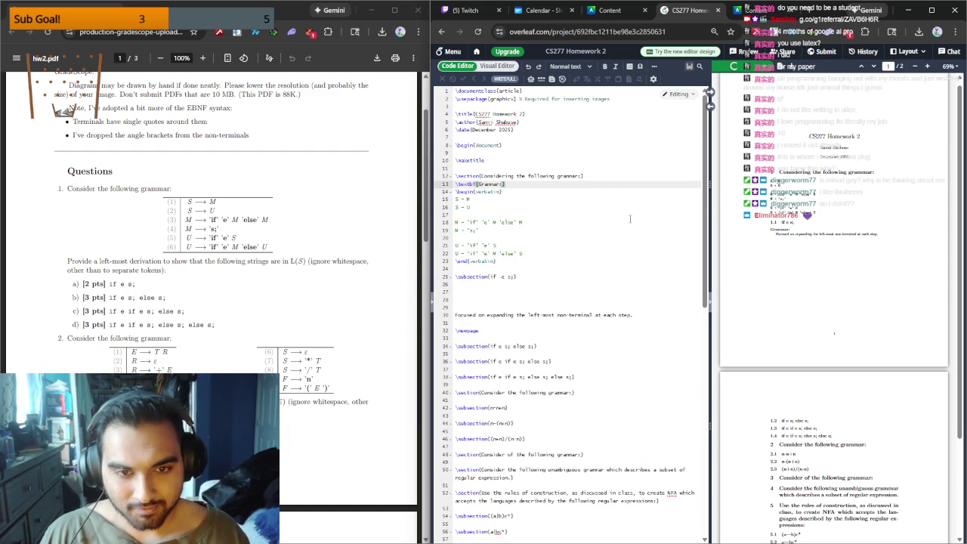
Step: Move the 'Focused on expanding' sentence after the grammar block and delete the extra blank lines
key(Down)
key(Down)
key(Down)
key(Down)
key(Down)
key(Down)
key(Down)
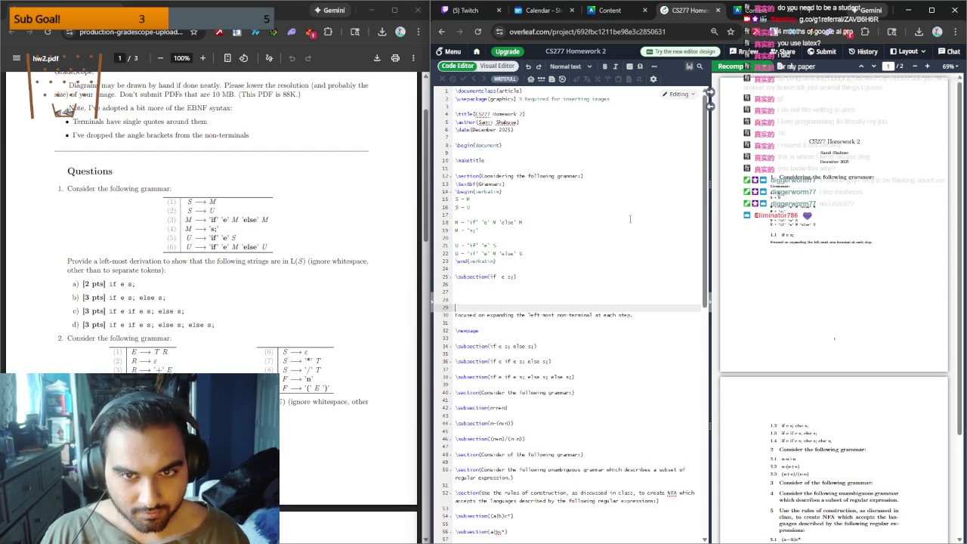
key(ctrl+shift+Right)
key(ctrl+shift+Right)
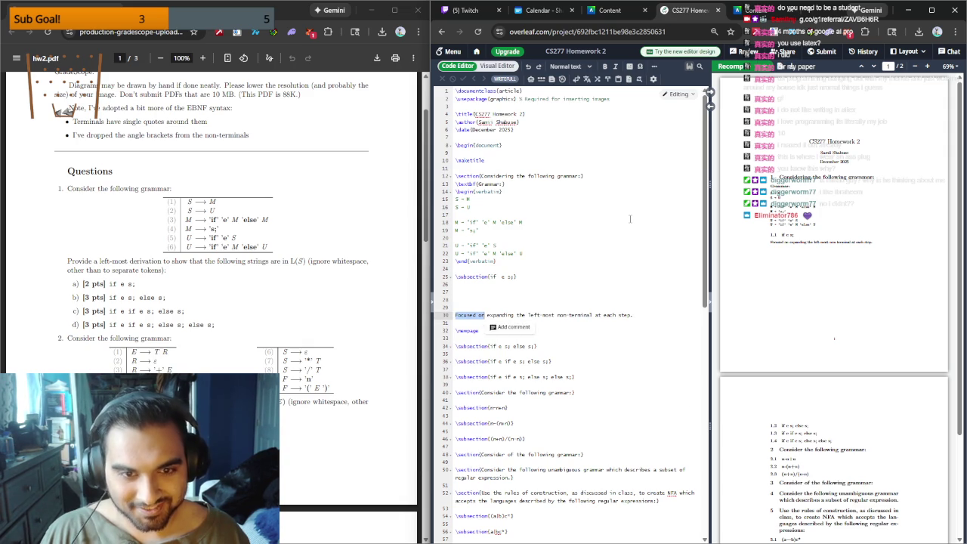
key(ctrl+shift+Right)
key(ctrl+shift+Right)
key(ctrl+shift+Right)
key(ctrl+shift+Right)
key(ctrl+shift+Right)
key(ctrl+shift+Right)
key(ctrl+shift+Right)
key(ctrl+shift+Right)
key(ctrl+shift+Right)
key(ctrl+shift+Right)
key(ctrl+shift+Right)
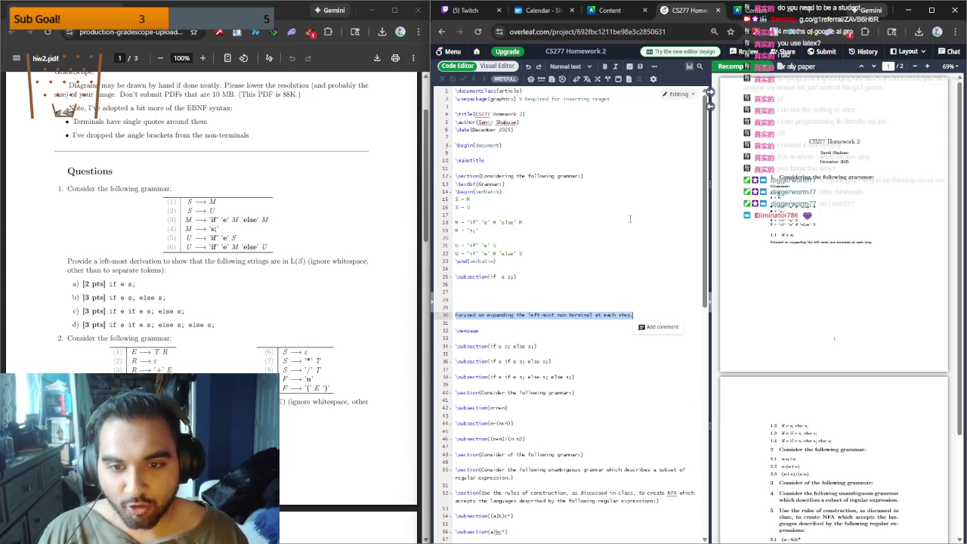
key(ctrl+x)
key(Up)
key(Up)
key(Up)
key(Up)
key(Up)
key(ctrl+v)
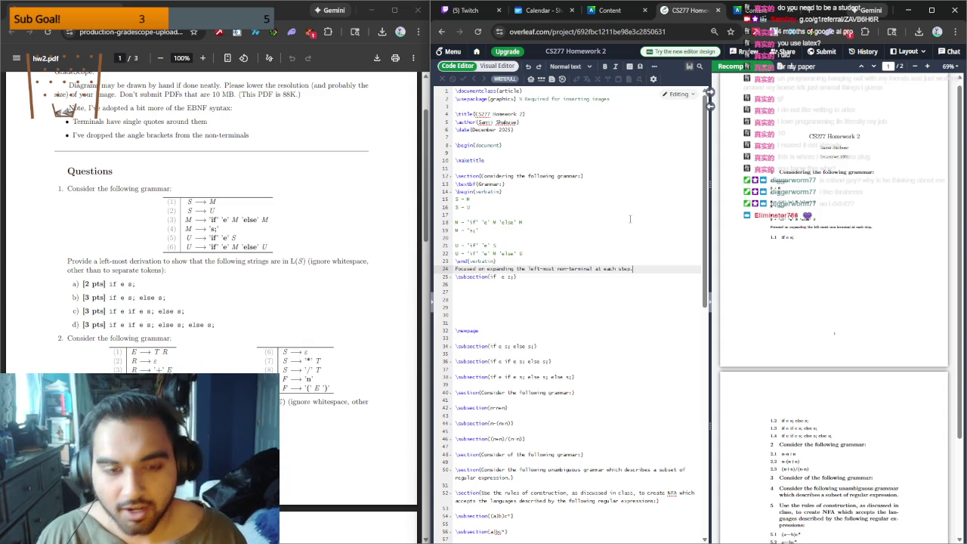
key(Return)
key(Down)
key(Down)
key(Down)
key(Down)
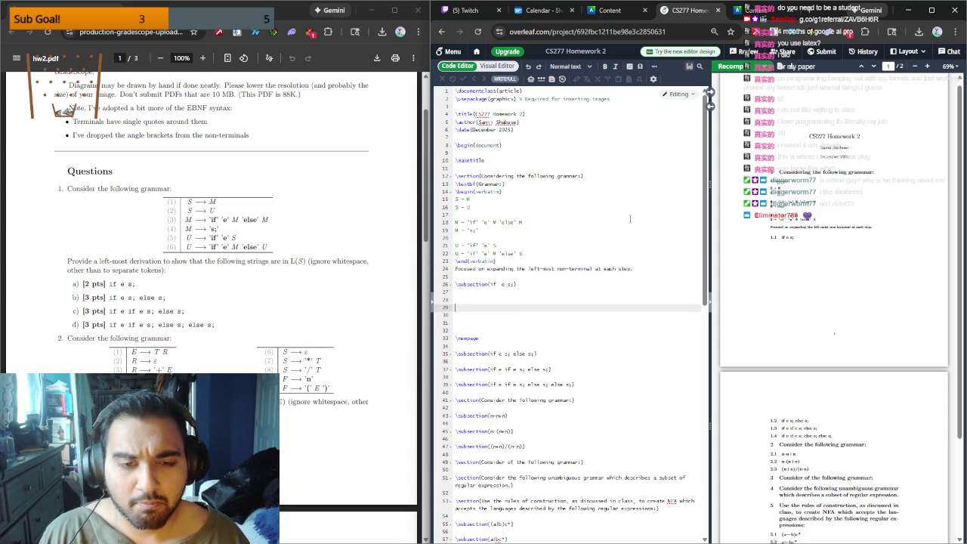
key(Up)
key(Delete)
key(Delete)
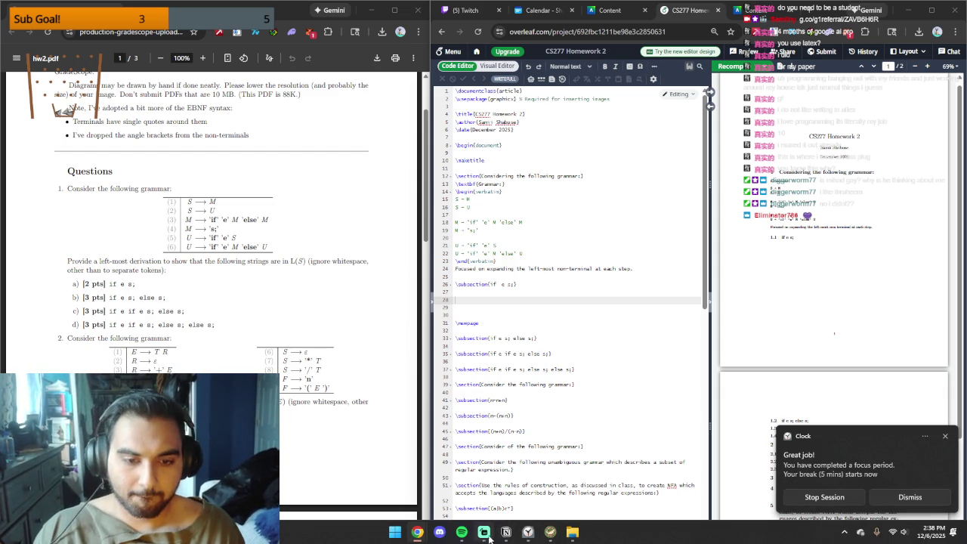
Step: Bring up the Hard Work Beats Talent Academy Discord server, then switch to Spotify
click(439, 531)
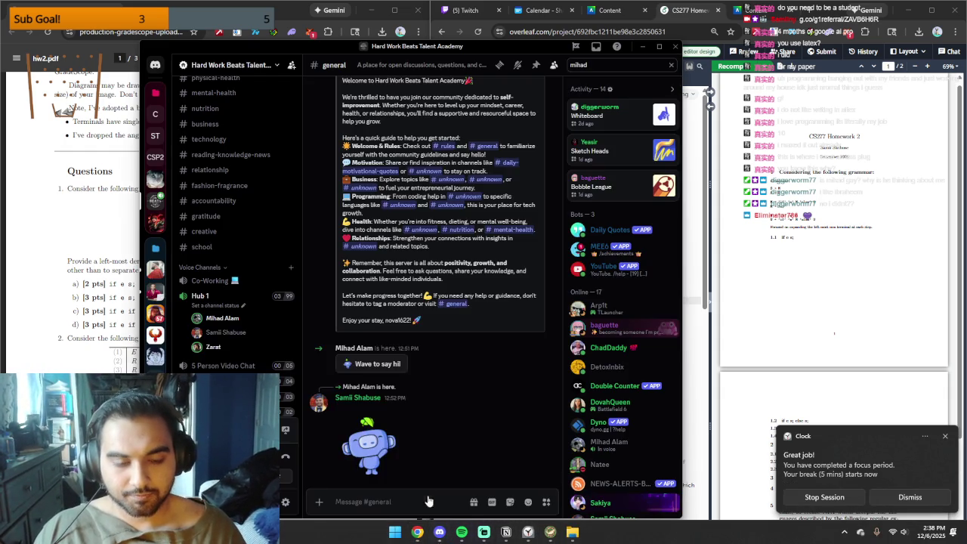
right_click(241, 318)
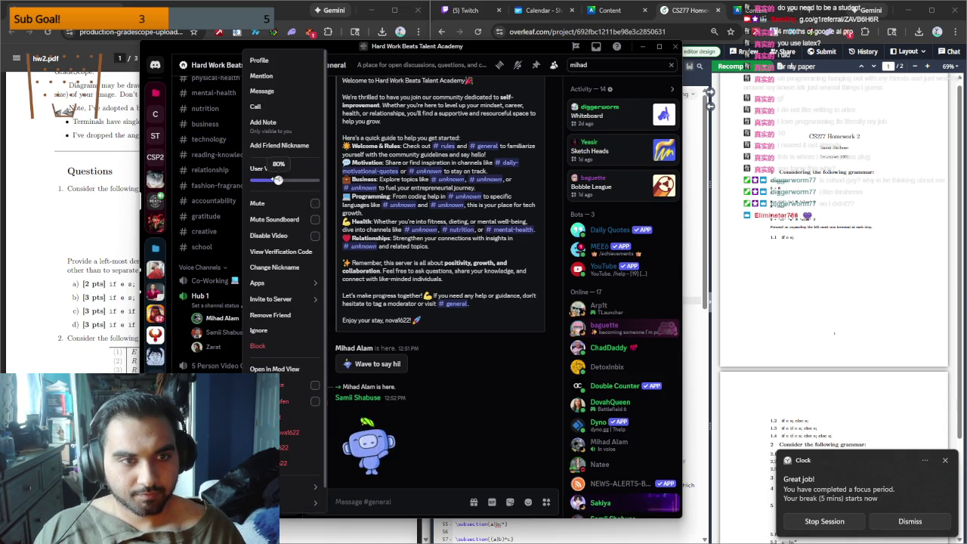
click(415, 365)
mouse_move(438, 355)
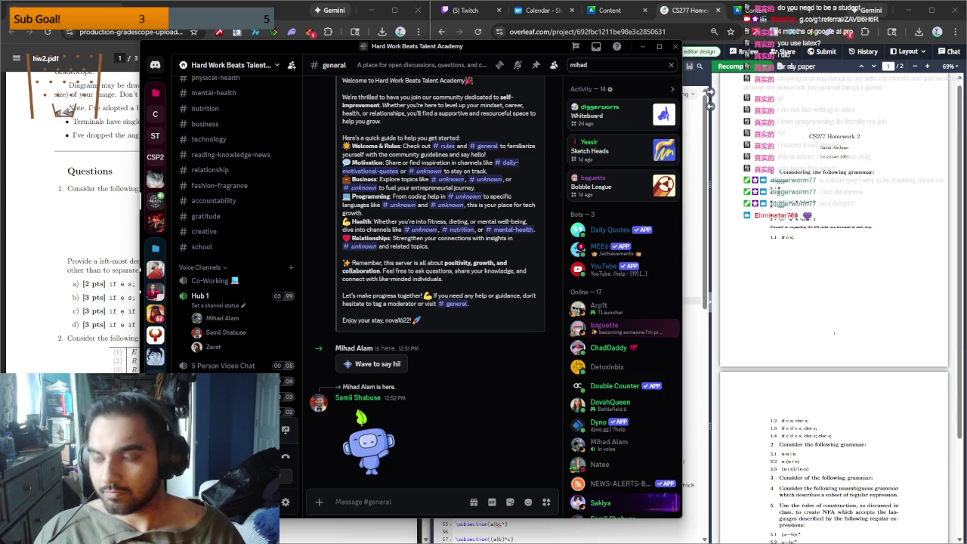
click(463, 532)
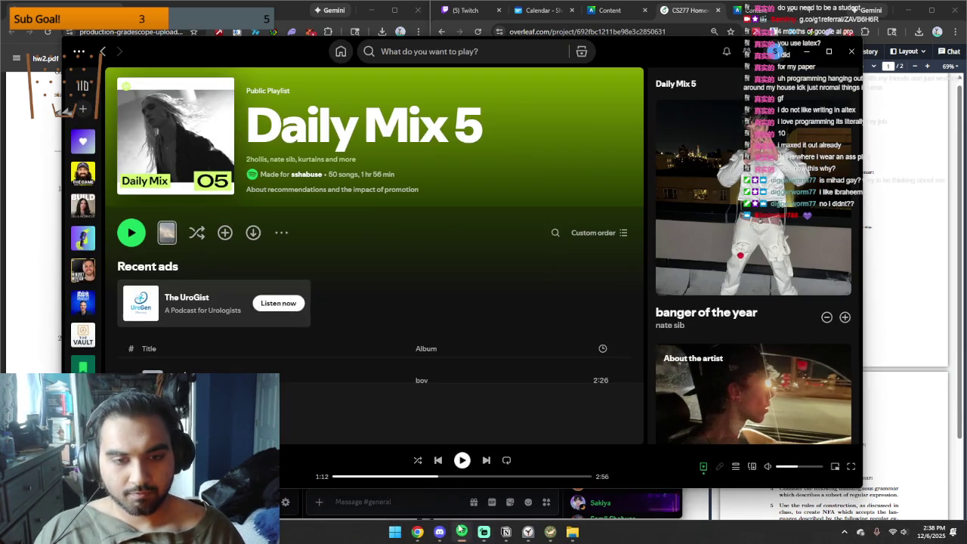
Step: Play Daily Mix 5, then switch to the 'hi' playlist and minimize Spotify
click(461, 460)
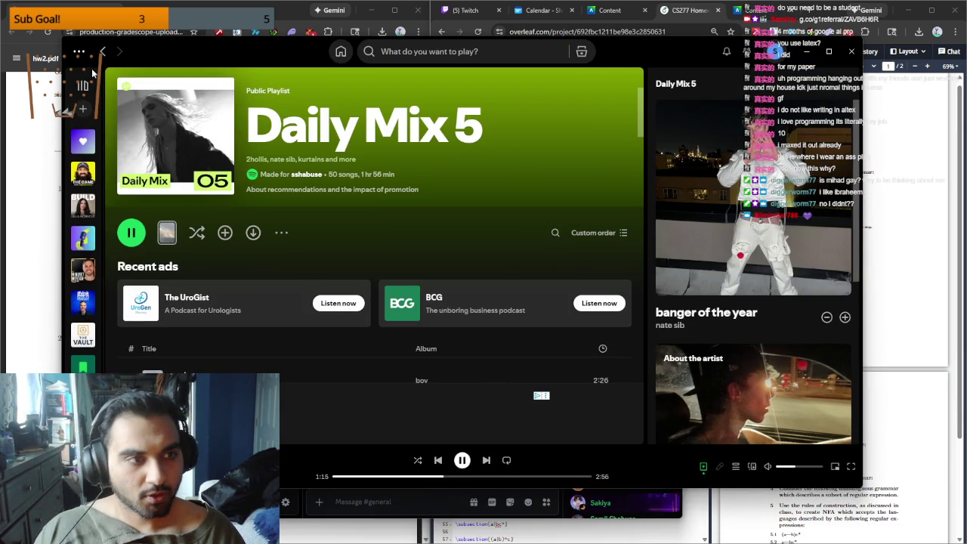
click(88, 88)
click(82, 85)
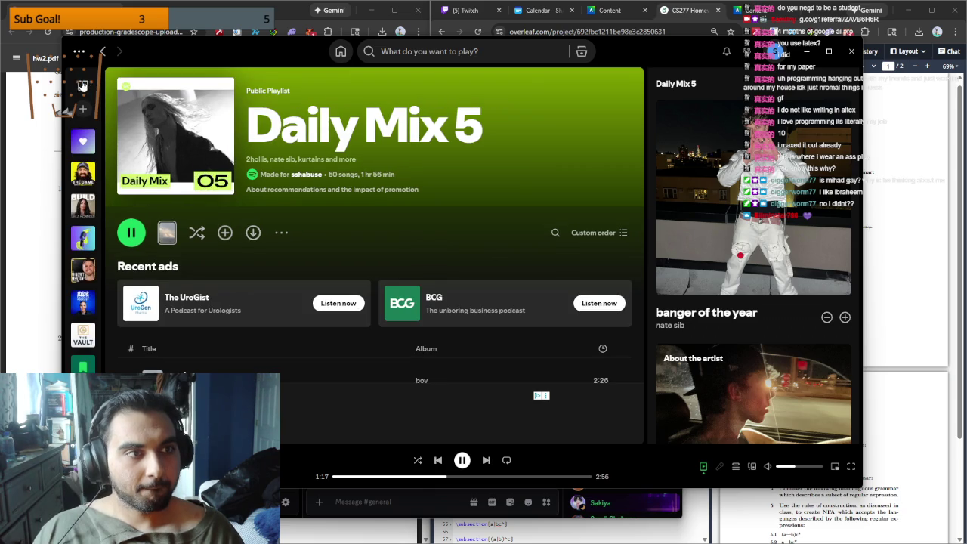
click(340, 53)
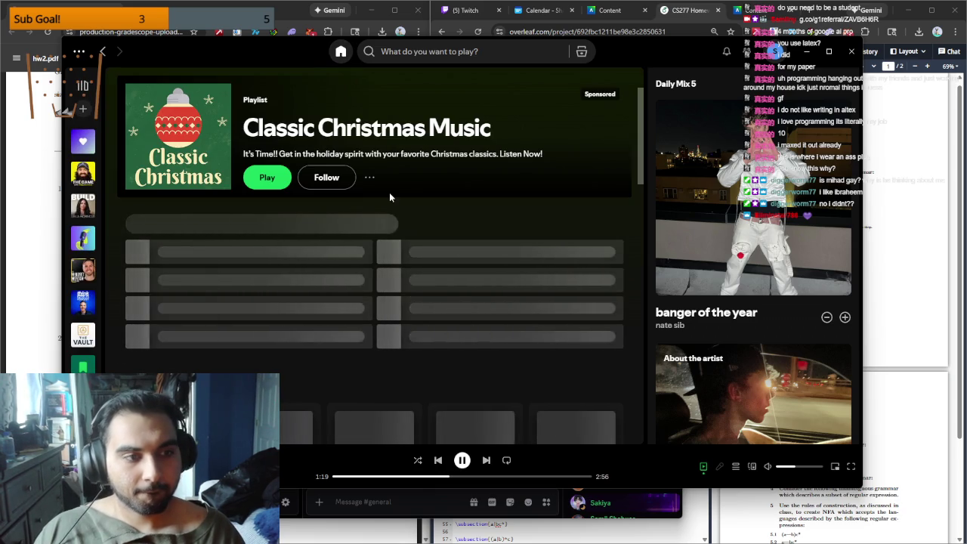
scroll(413, 251, down, 1)
click(360, 200)
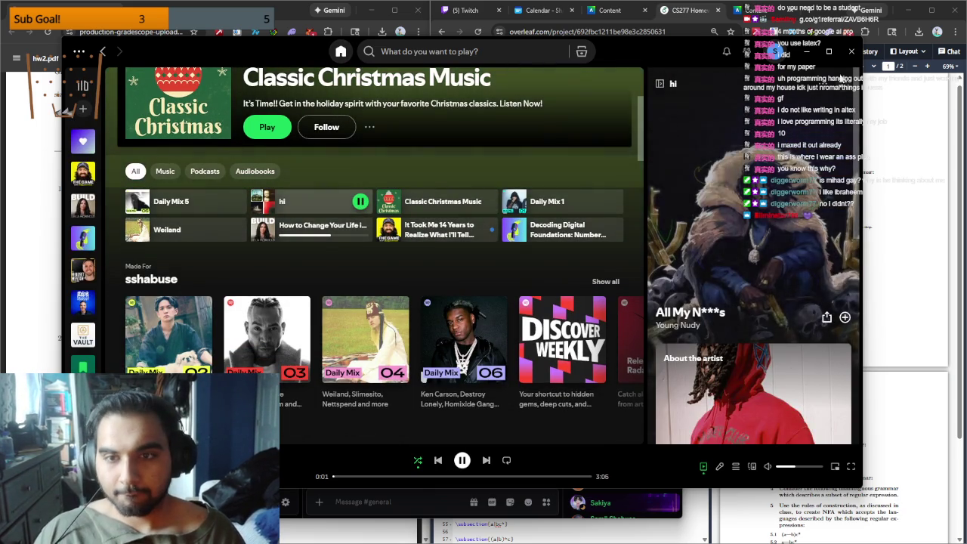
click(807, 51)
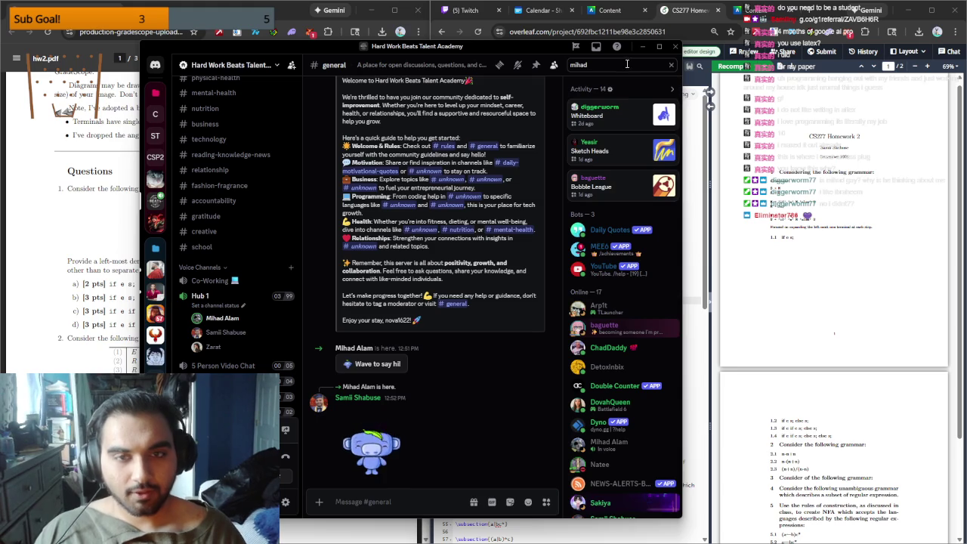
Step: Close the Discord window to reveal the Overleaf homework and hw2.pdf
click(676, 47)
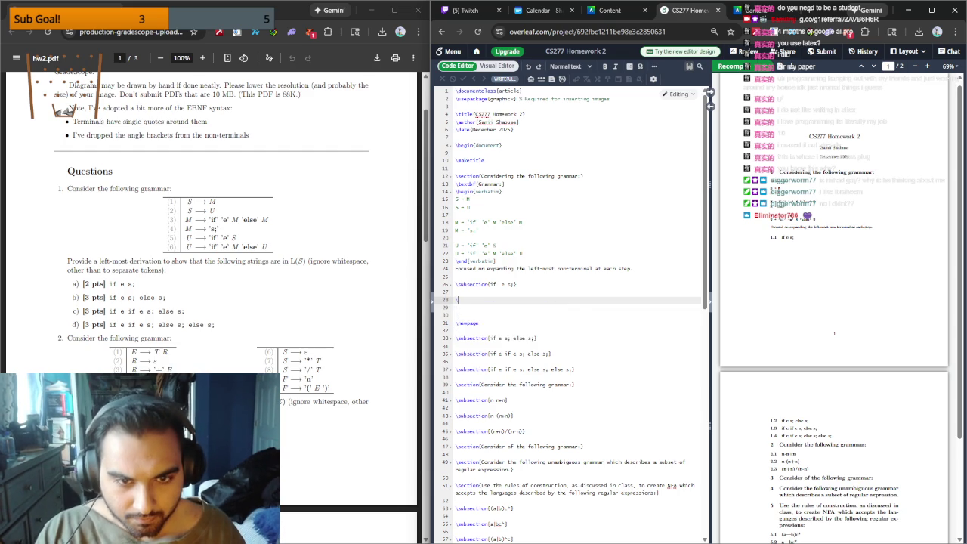
Step: Add a \textbf{Derivation:} label under the first subsection and open an empty \[ \] block
text(\use)
key(BackSpace)
key(BackSpace)
key(BackSpace)
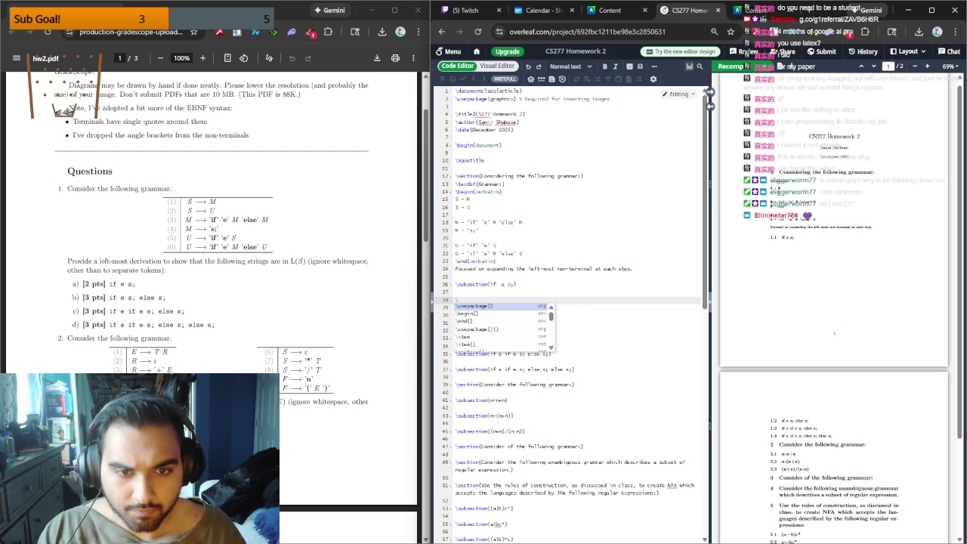
text(textbf)
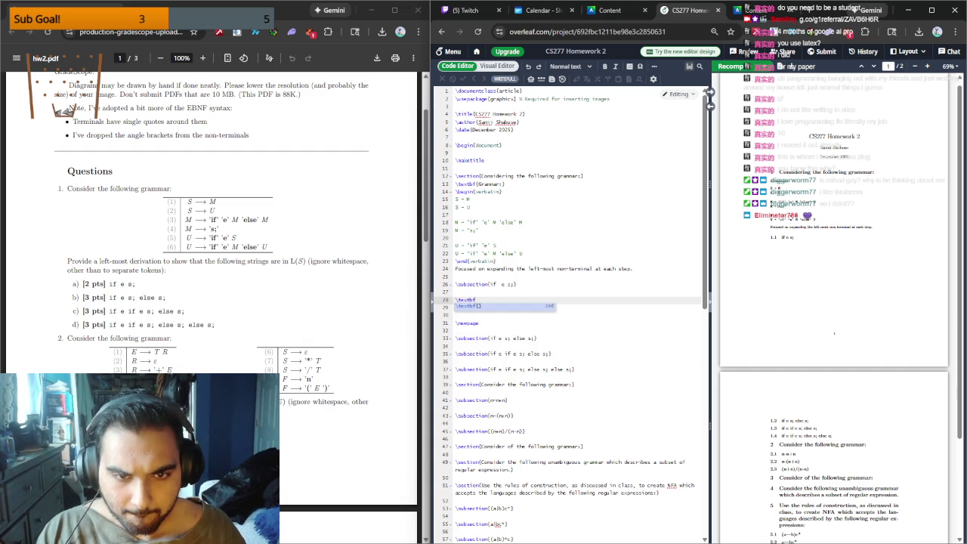
key(Return)
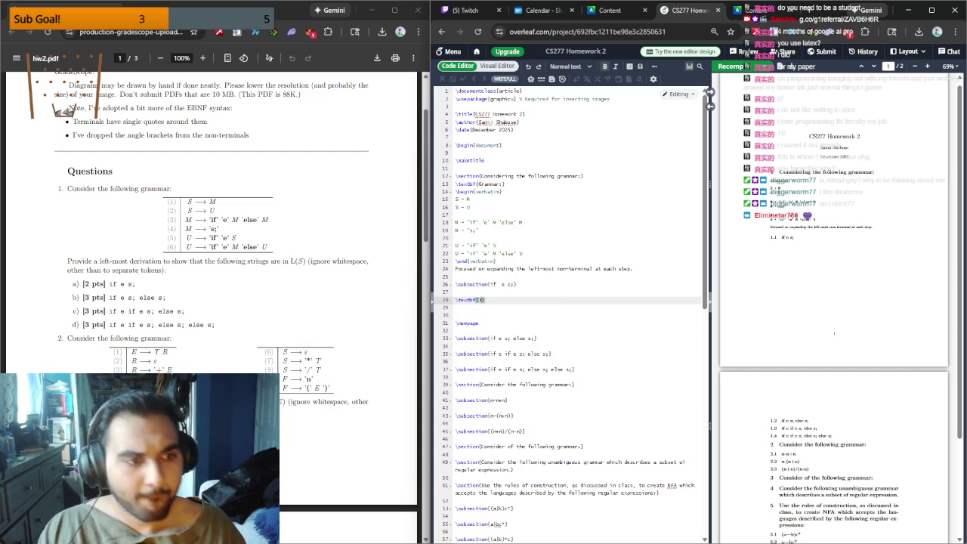
text(Derivation:)
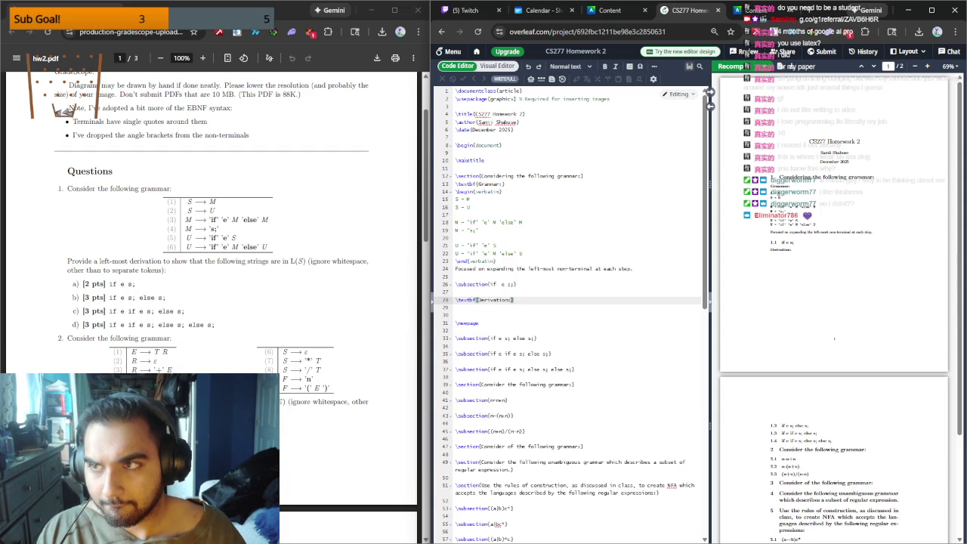
key(Return)
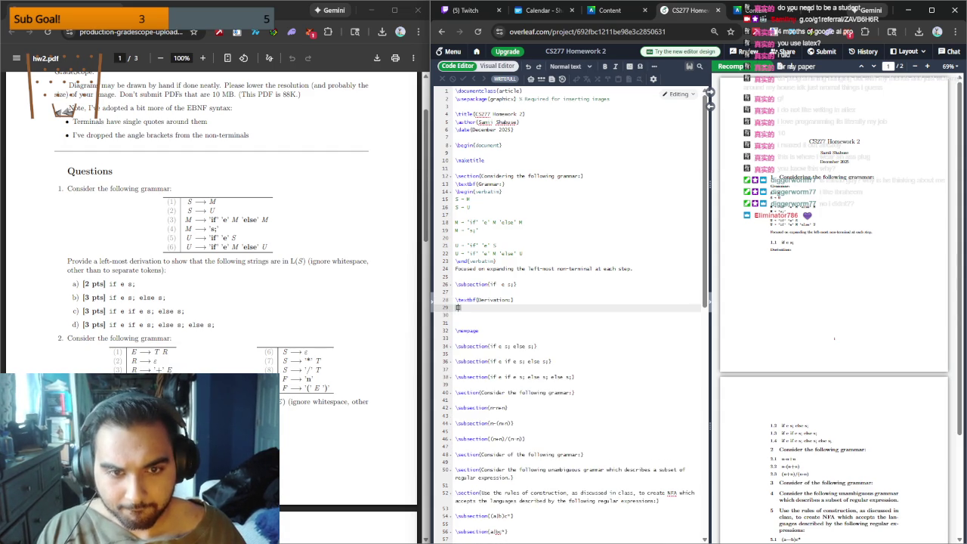
text(\[\)
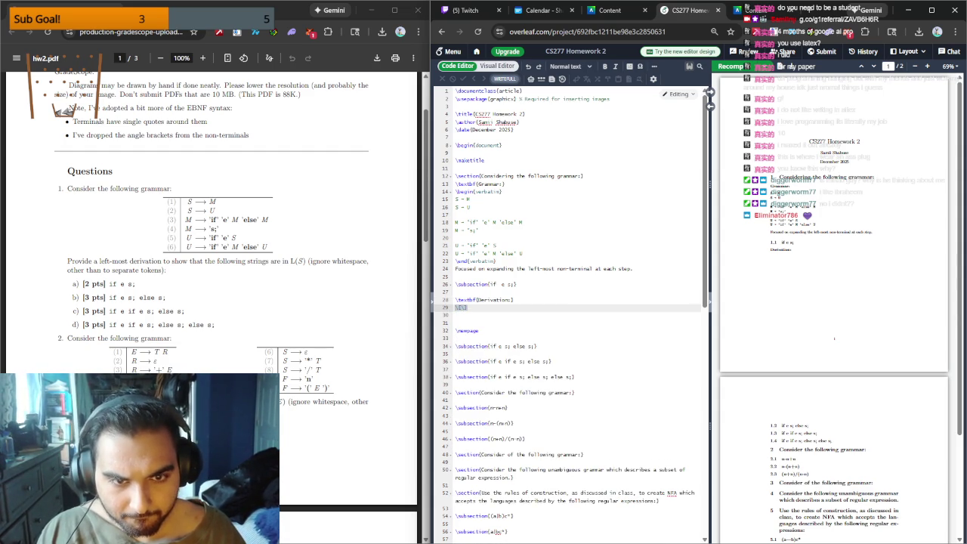
key(Return)
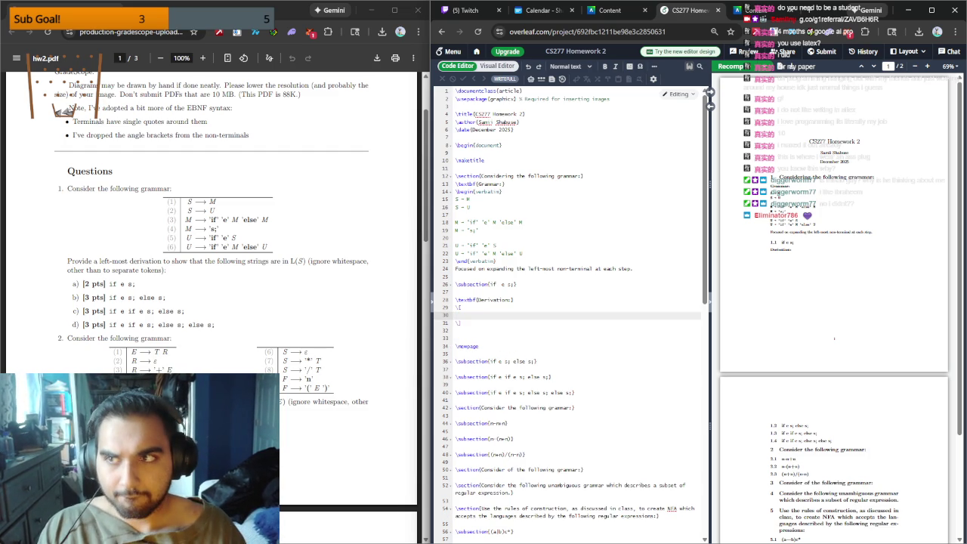
Step: Insert an align environment inside the \[ \] block, redoing a garbled completion, and place the caret inside
text(egin)
text(\)
text(al)
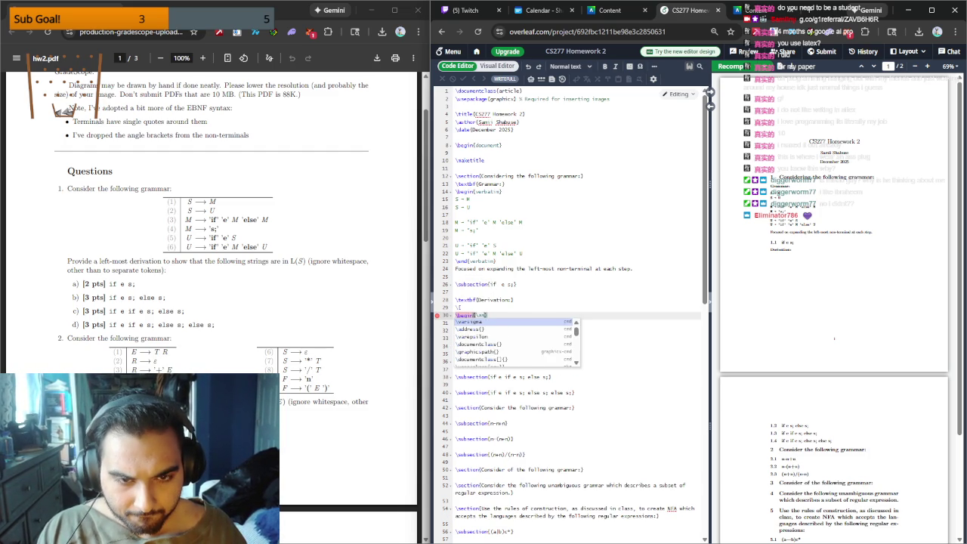
text(in)
key(Return)
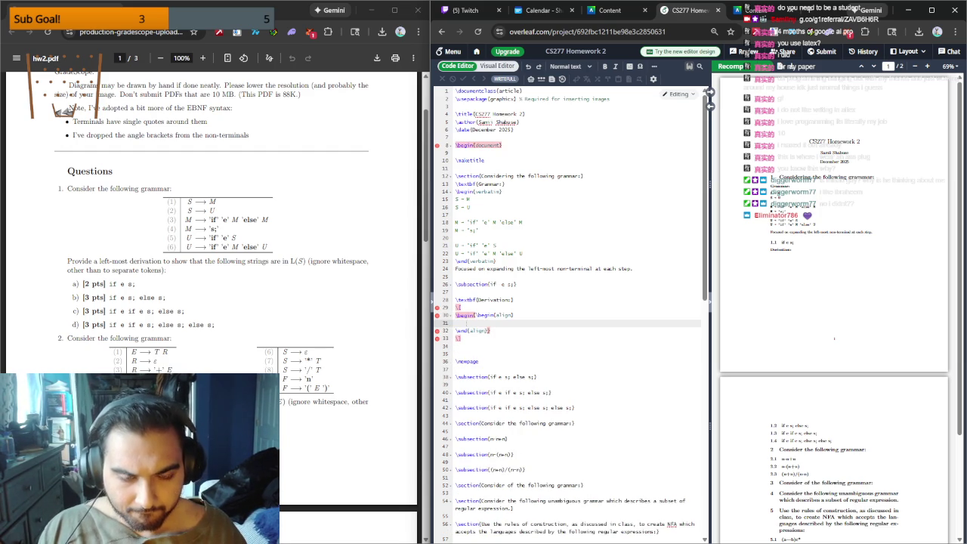
key(ctrl+z)
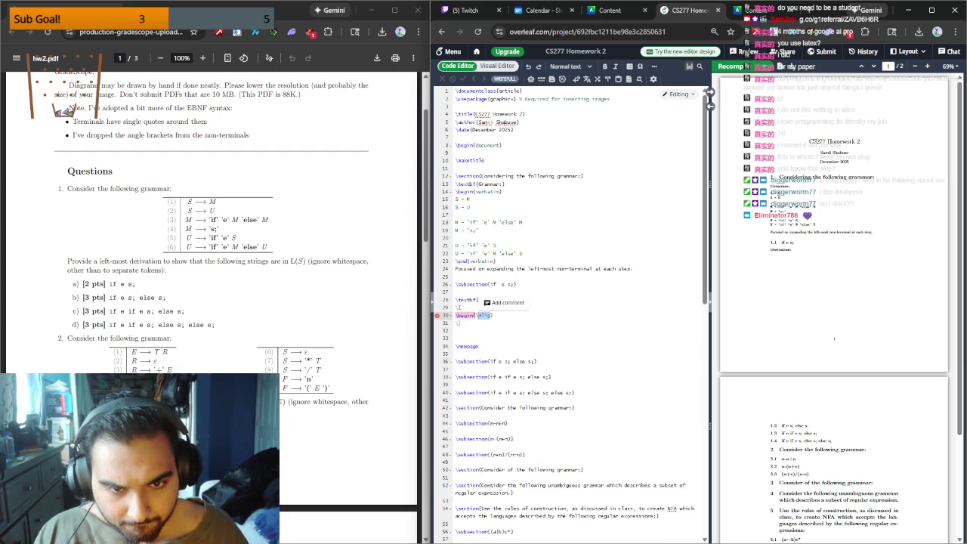
key(BackSpace)
key(BackSpace)
key(BackSpace)
text(al)
key(Return)
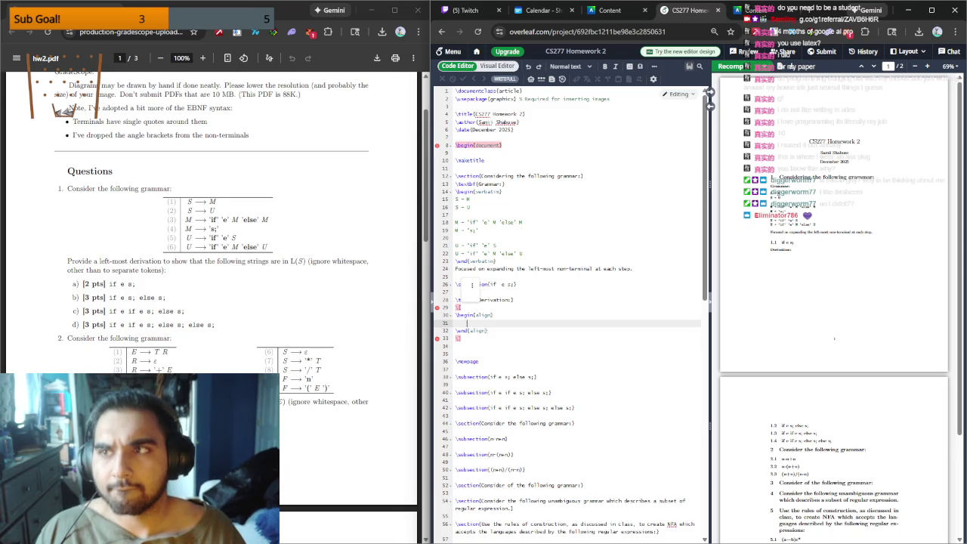
key(Down)
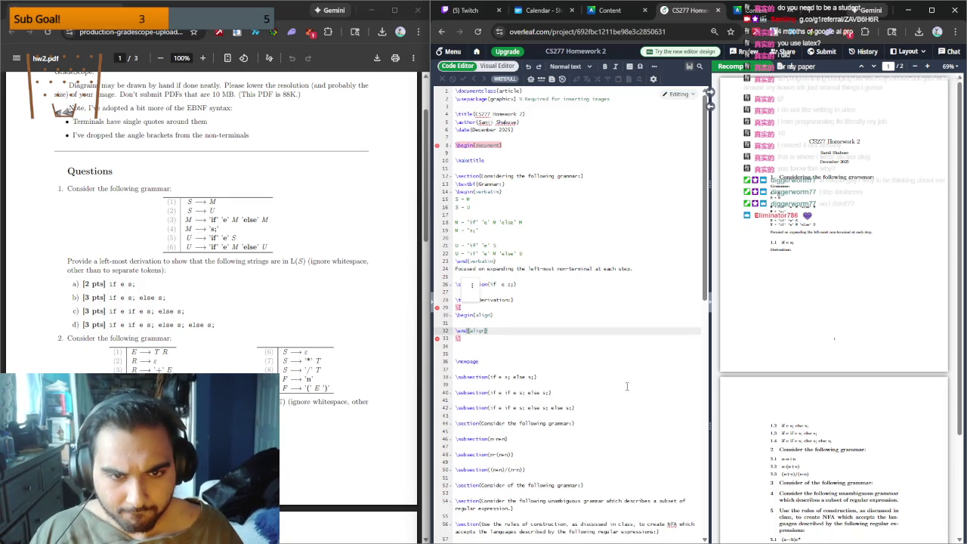
click(469, 322)
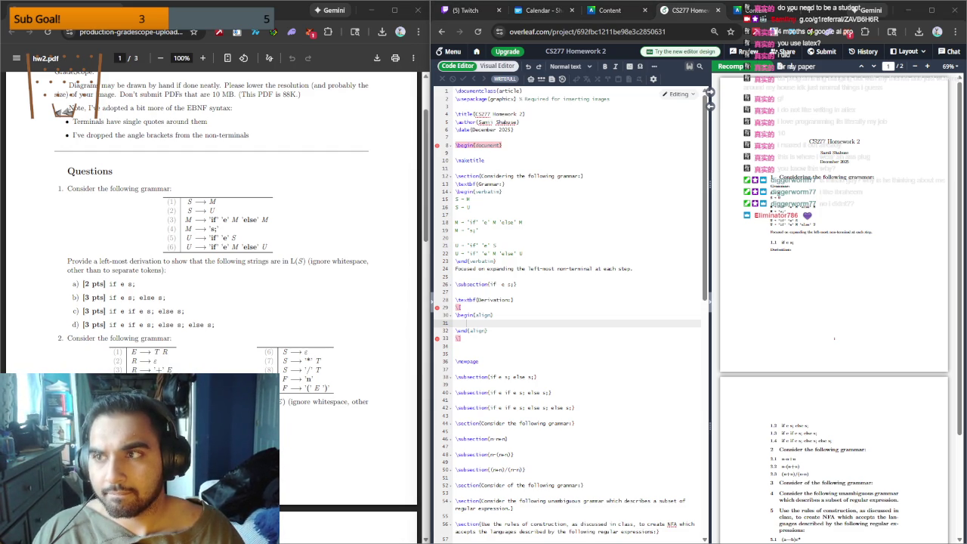
click(514, 323)
Step: Add the derivation step S ⇒ U labelled (2), then widen the PDF preview
text(S &)
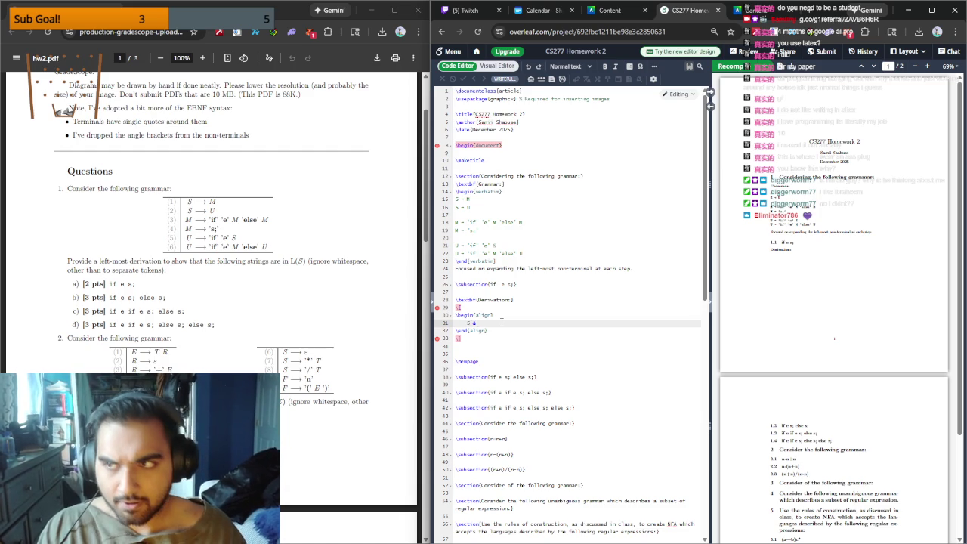
text(\Right)
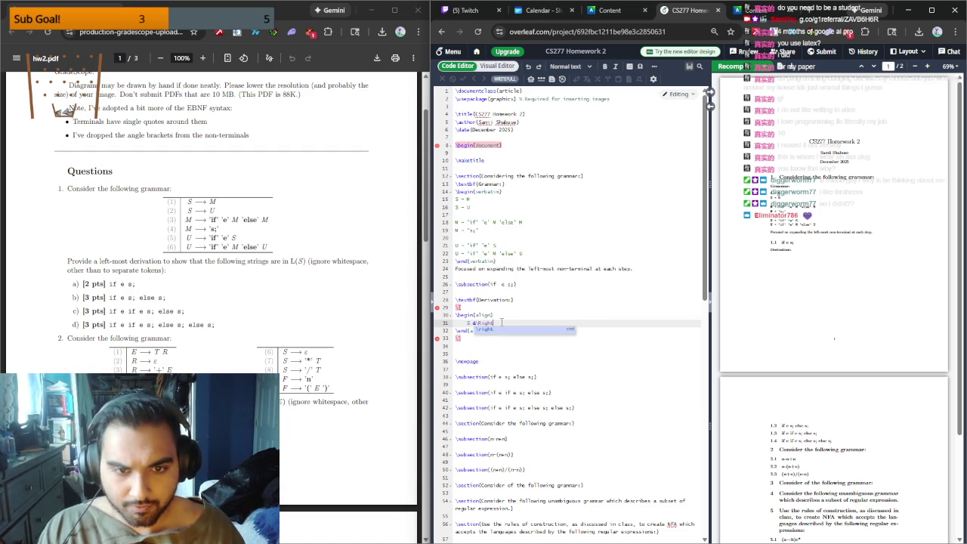
text(arrow &)
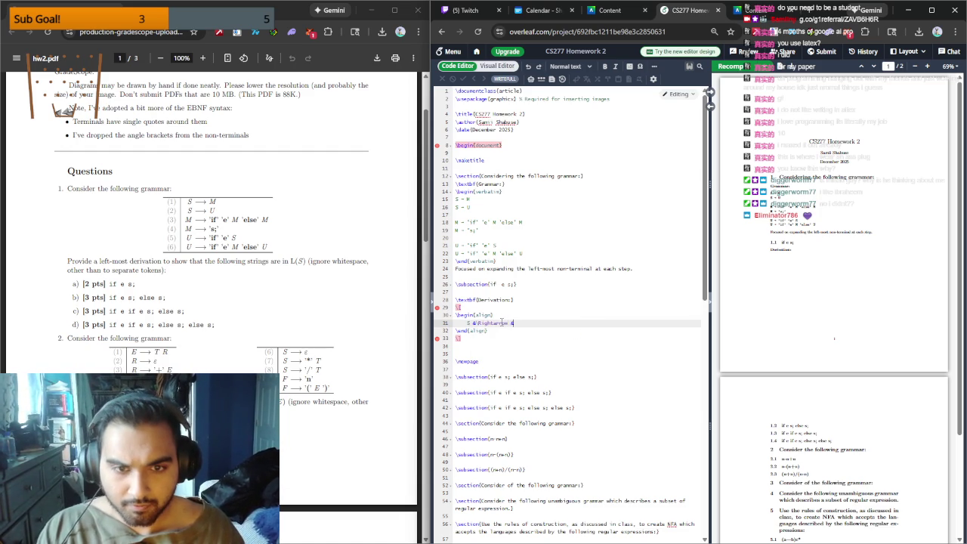
text(U )
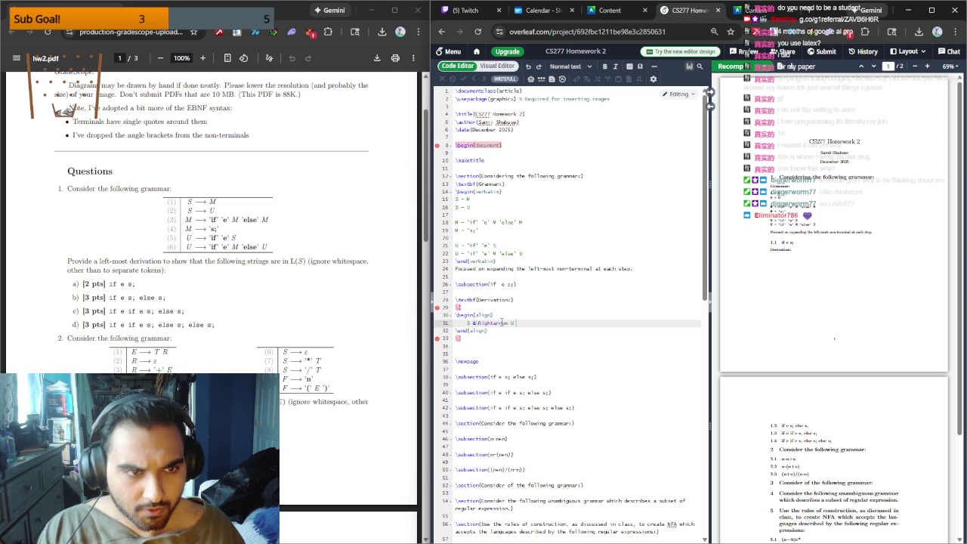
text(&&(2)
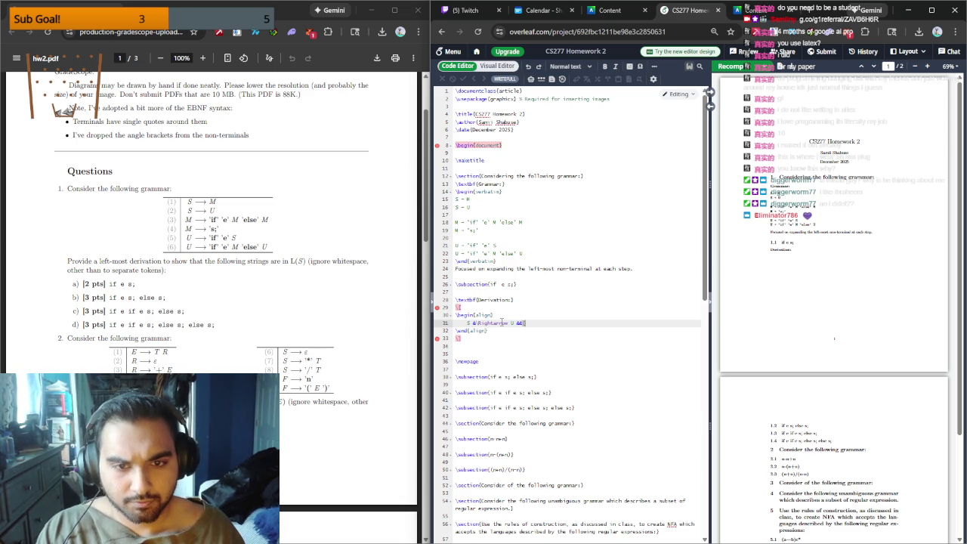
text()\\)
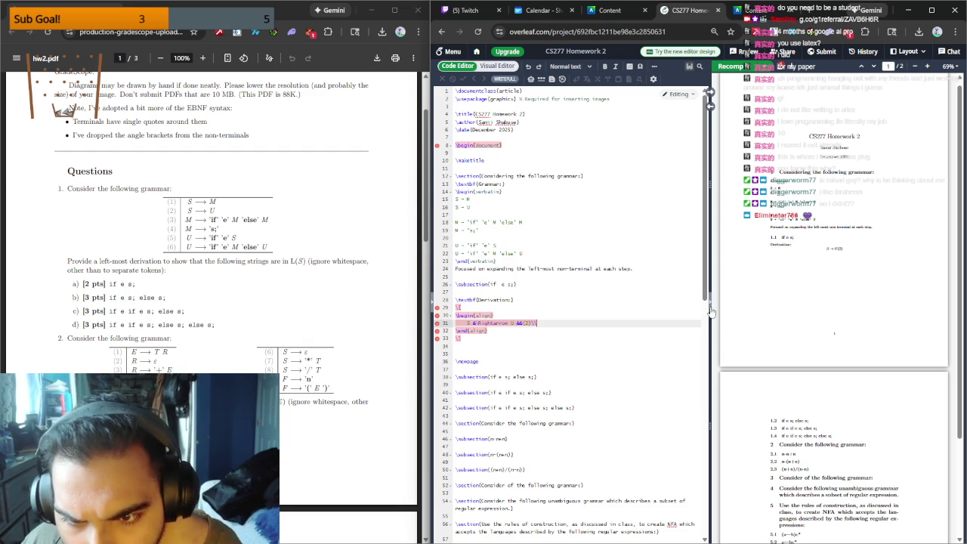
drag(710, 312, 657, 312)
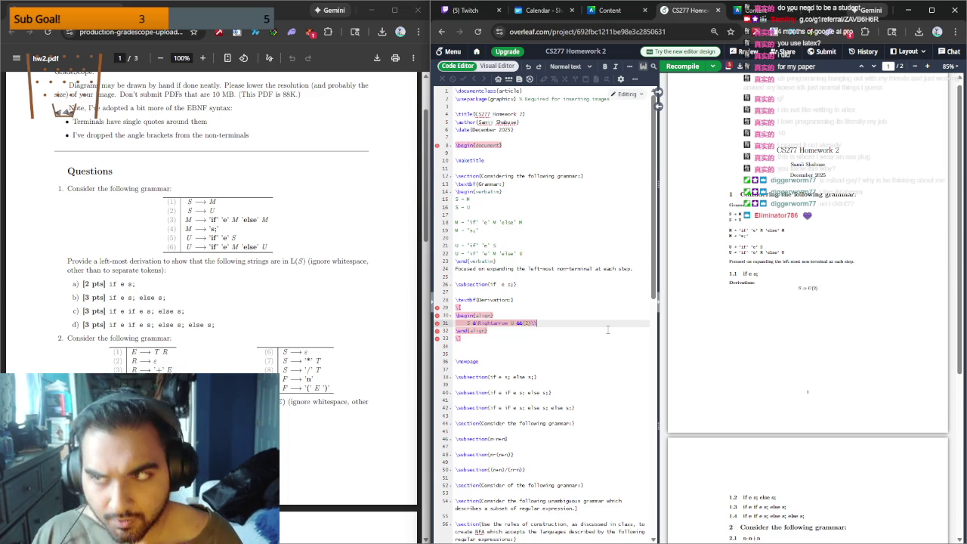
key(Return)
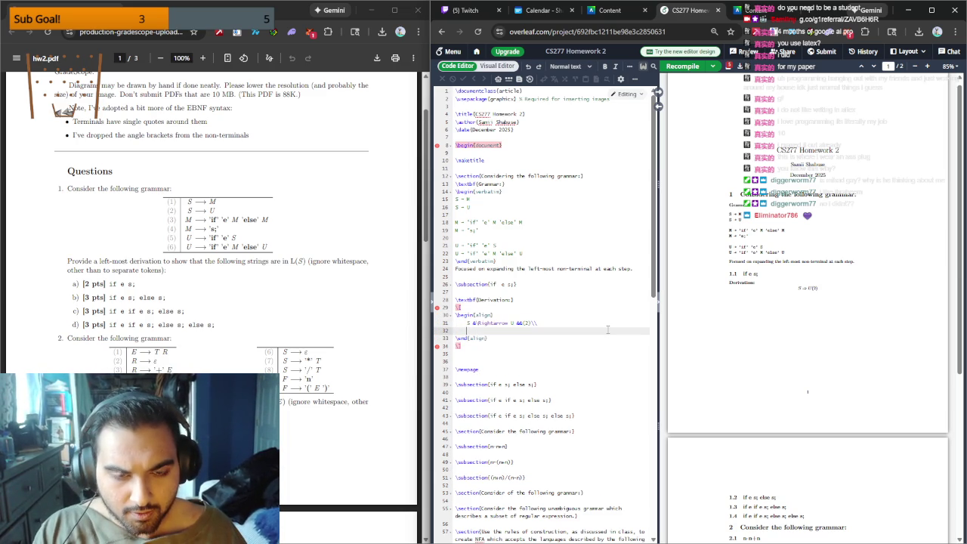
Step: Add the derivation step ⇒ 'if' 'e' S labelled (5)
text(&\Ri)
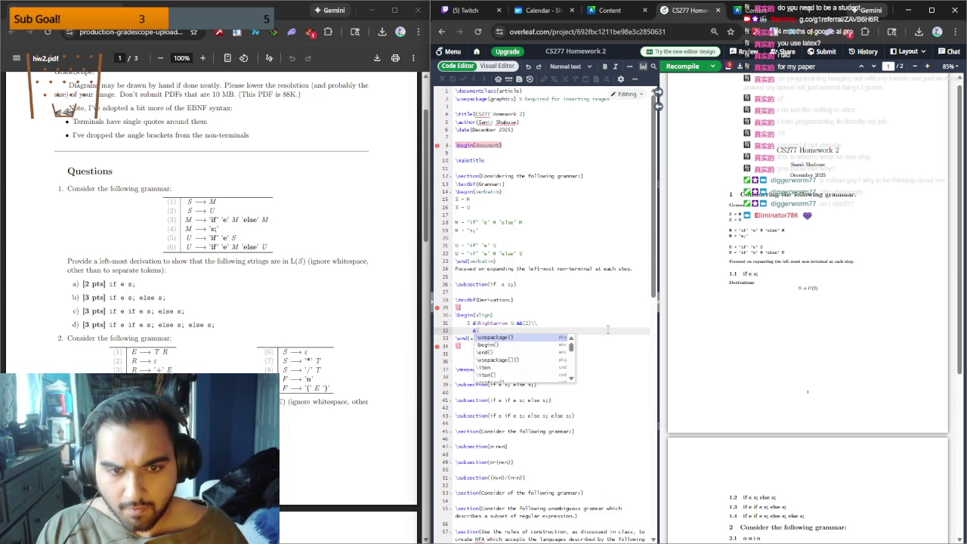
text(ghtar)
key(Return)
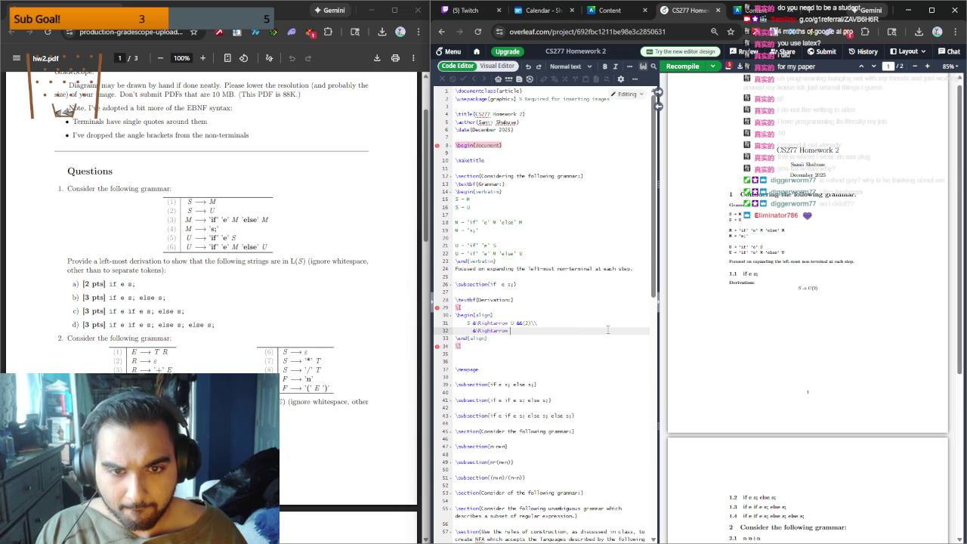
text(ext)
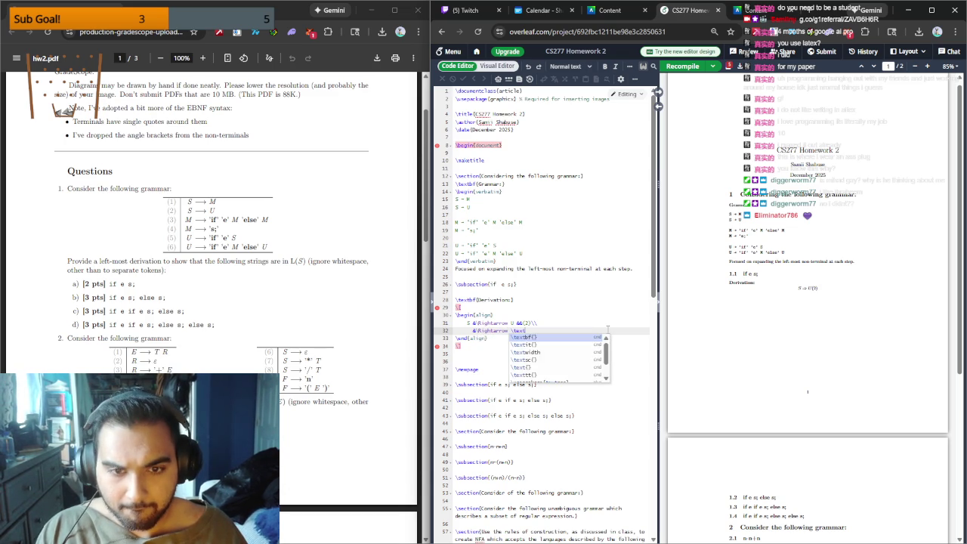
text({'if' 'e')
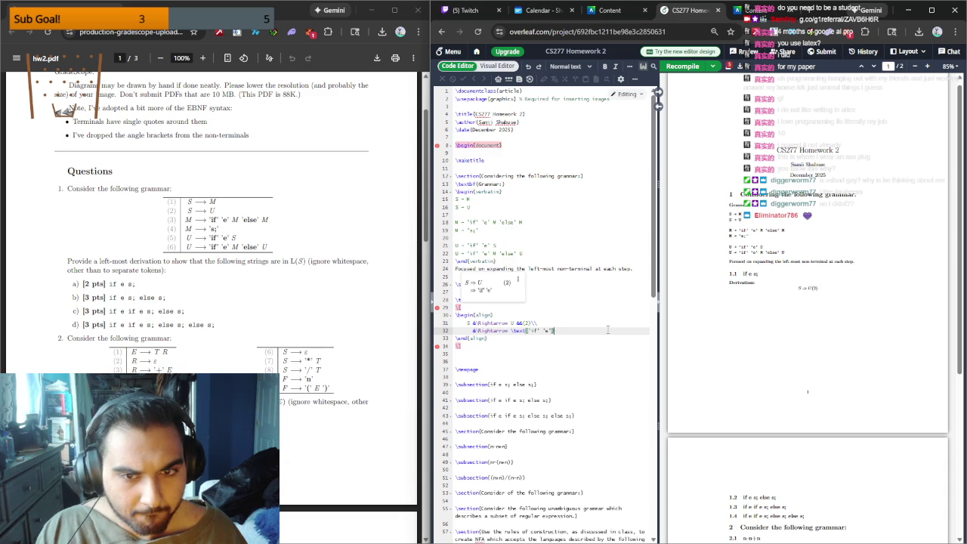
text(\ S &&)
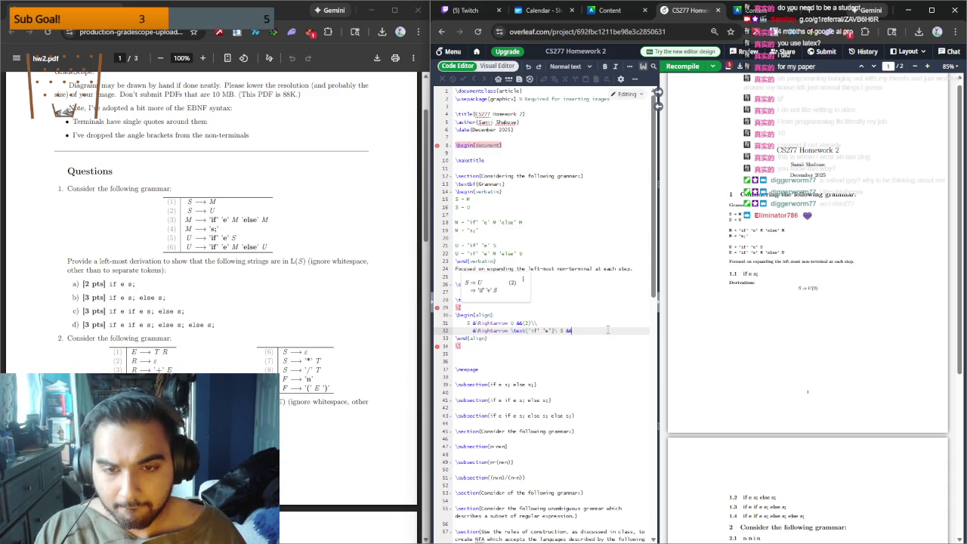
text()\\)
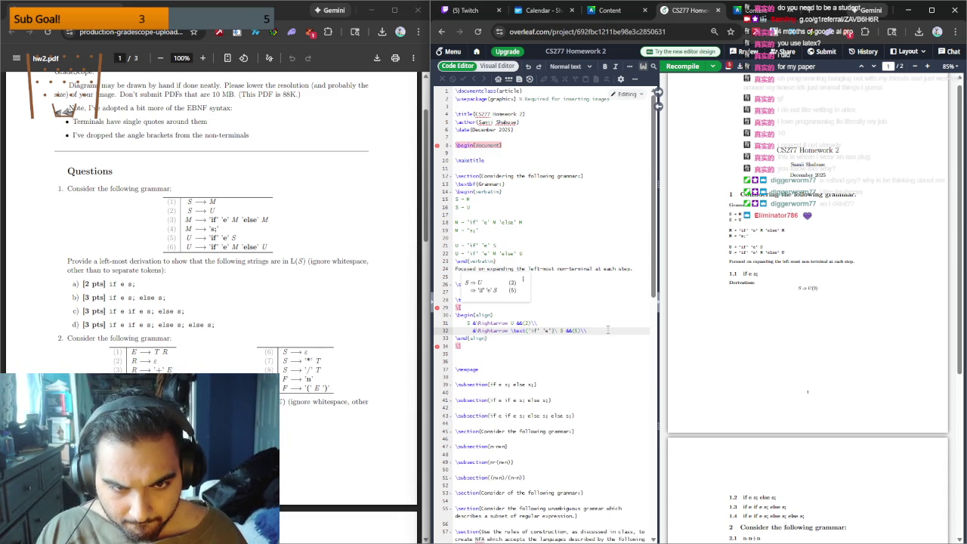
key(Return)
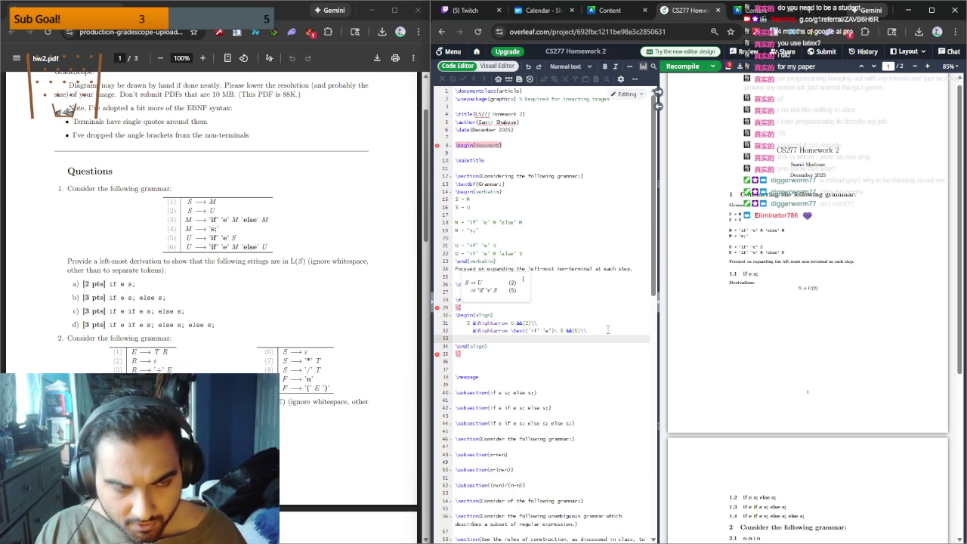
Step: Add the derivation step ⇒ 'if' 'e' M labelled (1), using plain \text
text(&)
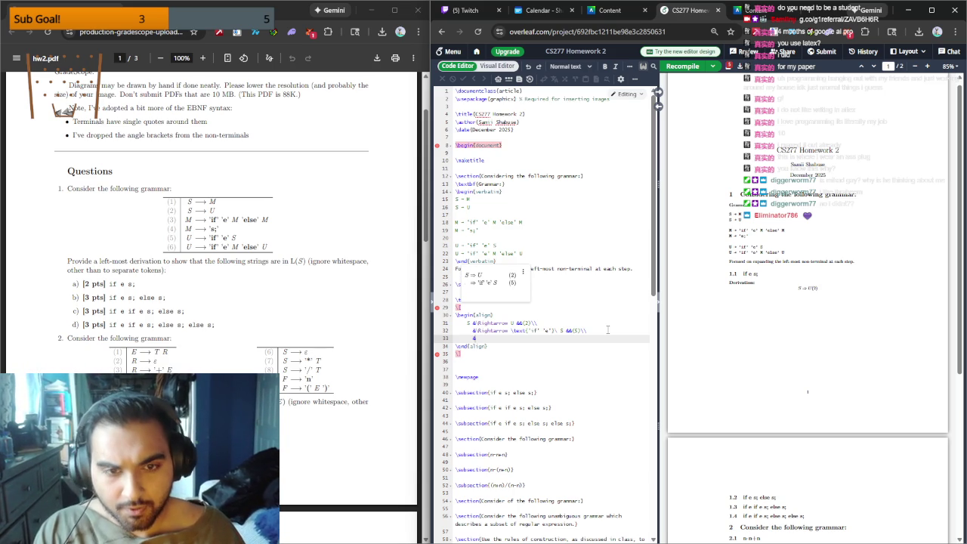
text(\Right)
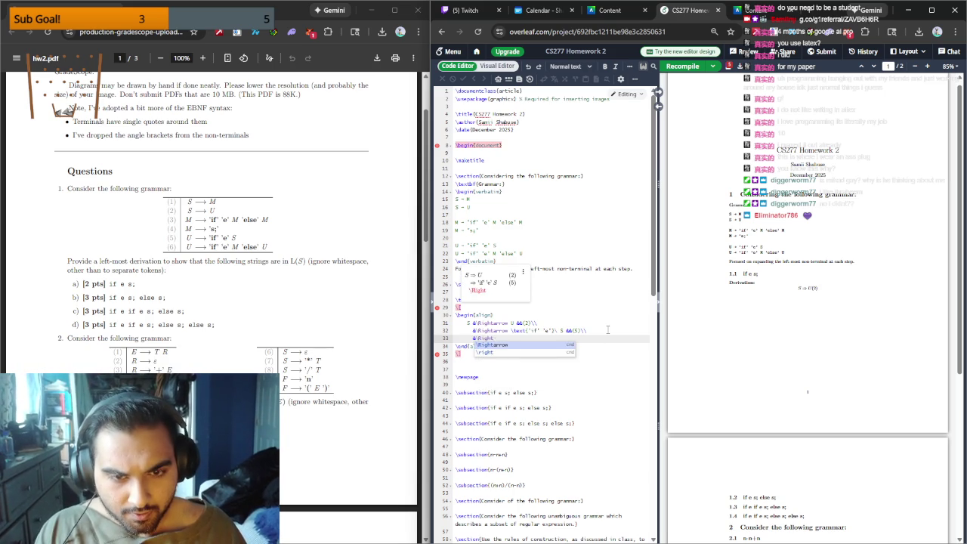
key(Tab)
text(\)
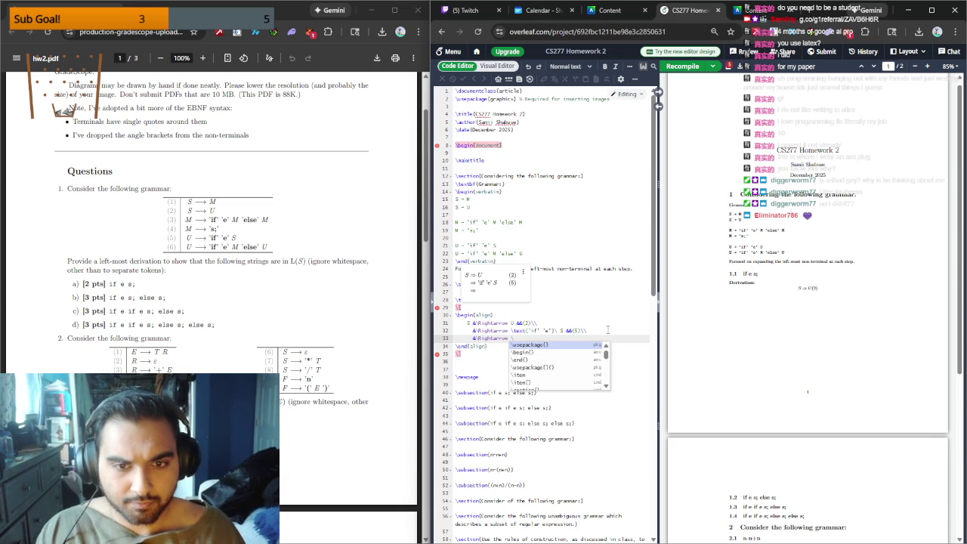
text(text)
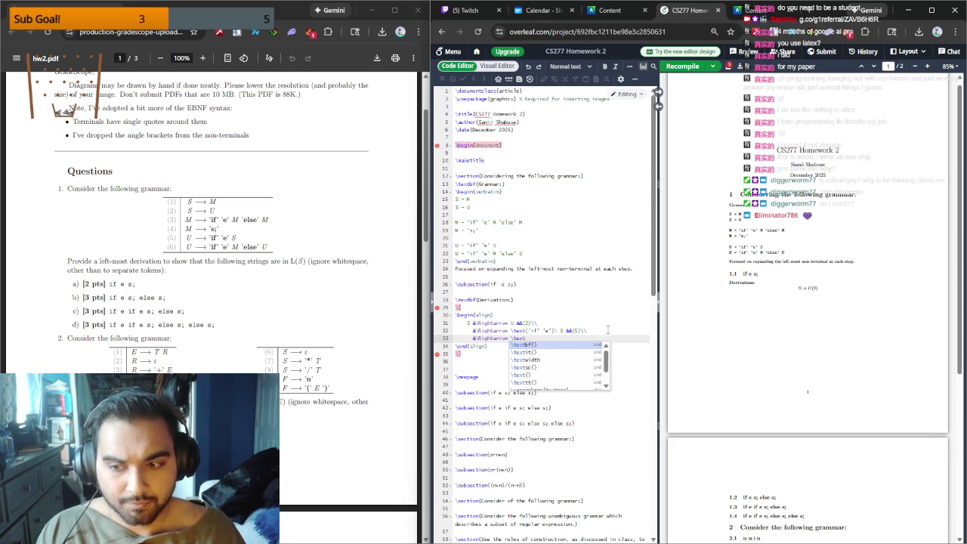
key(Tab)
key(Left)
key(BackSpace)
key(BackSpace)
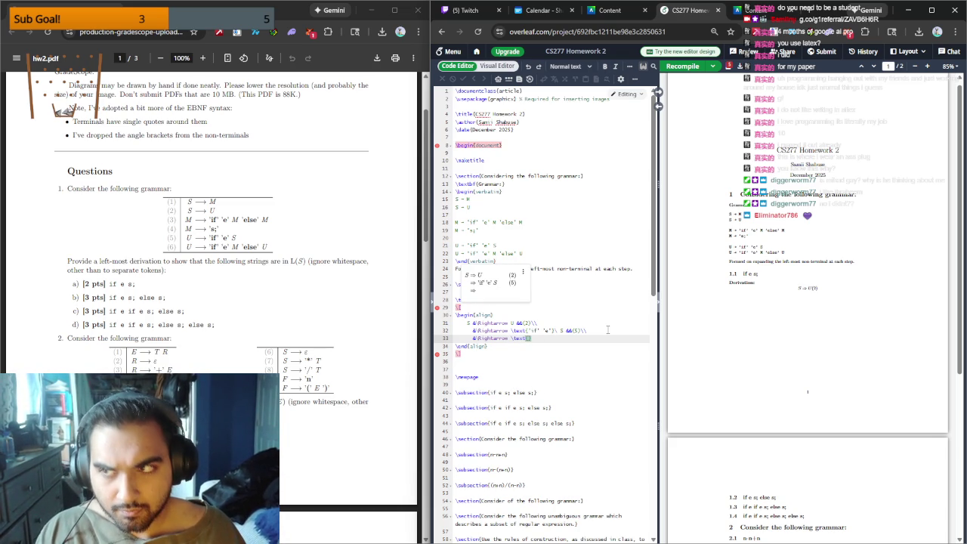
text(if' 'e'})
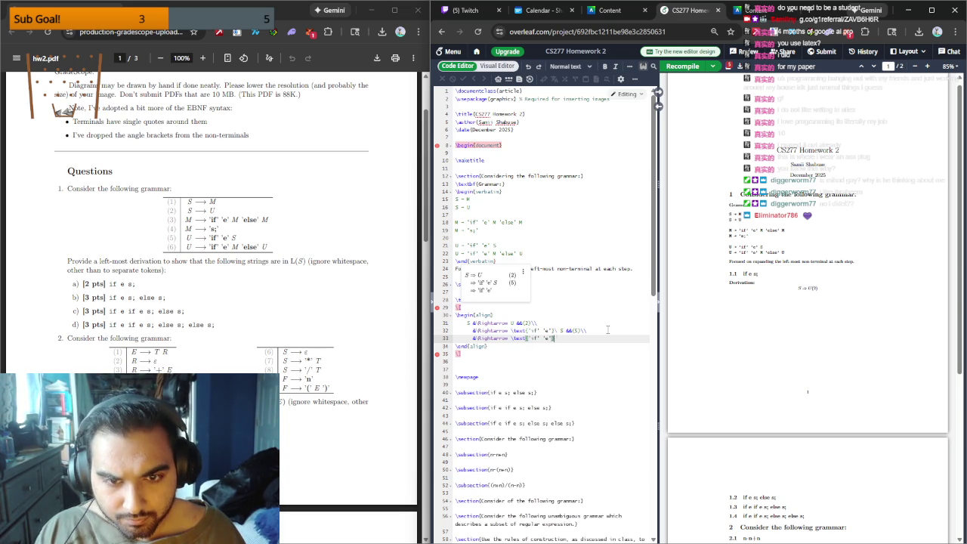
text(\)
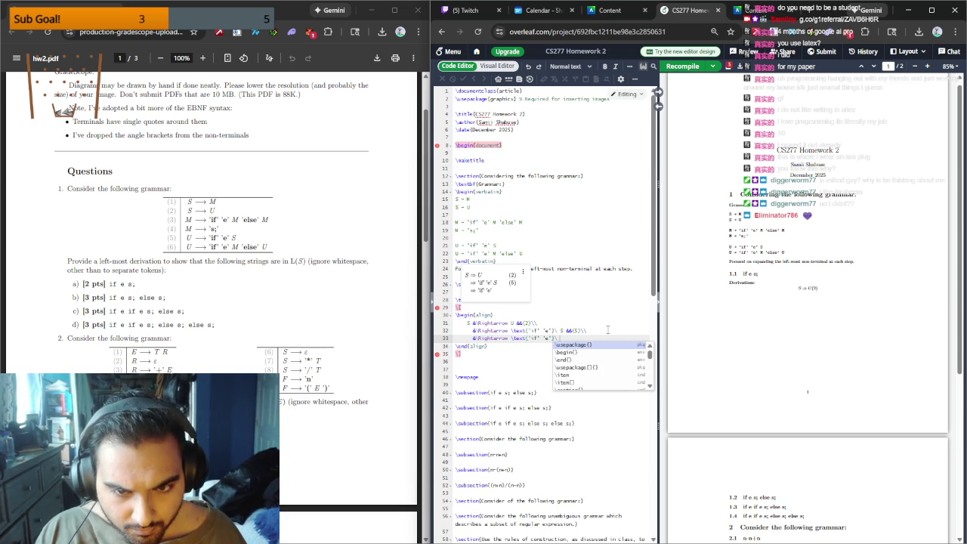
text( M)
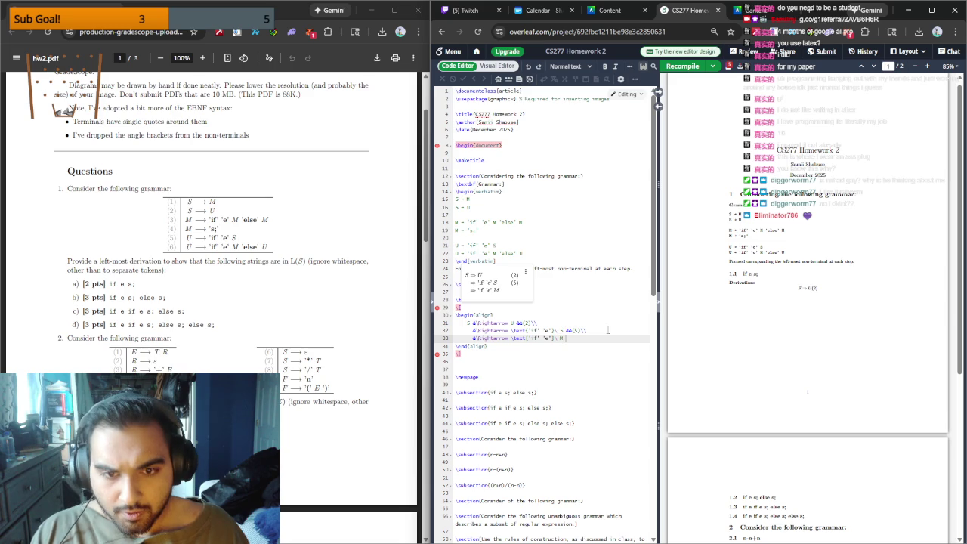
text(&&(1)
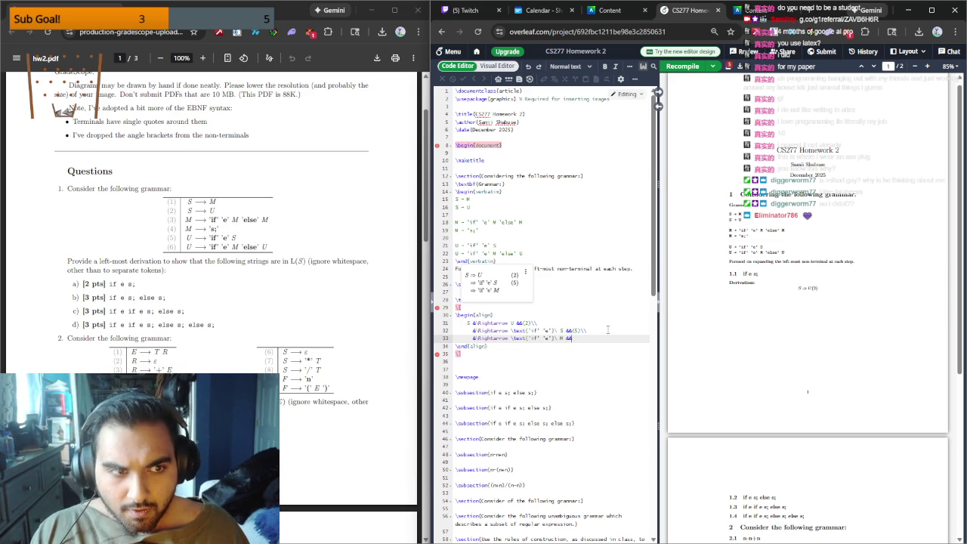
text()\\)
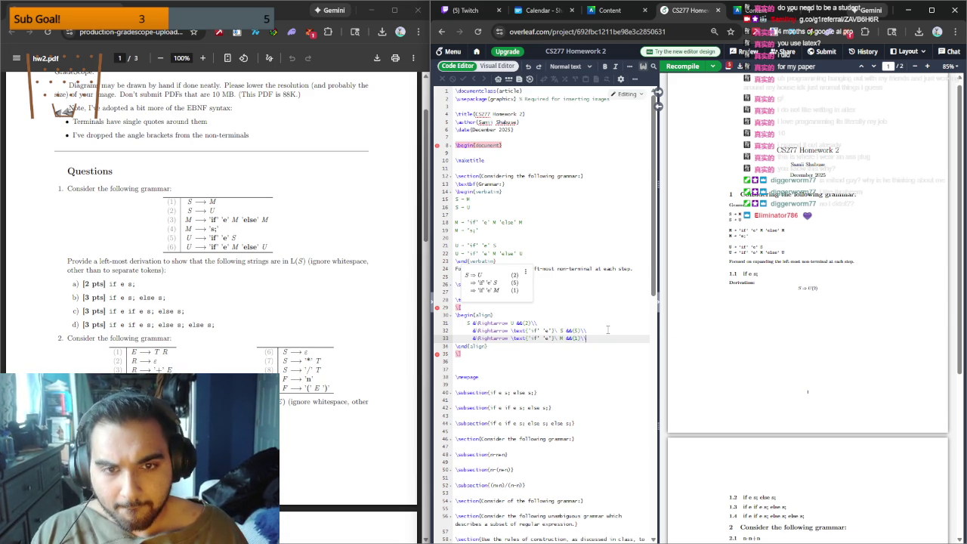
key(Return)
text(&)
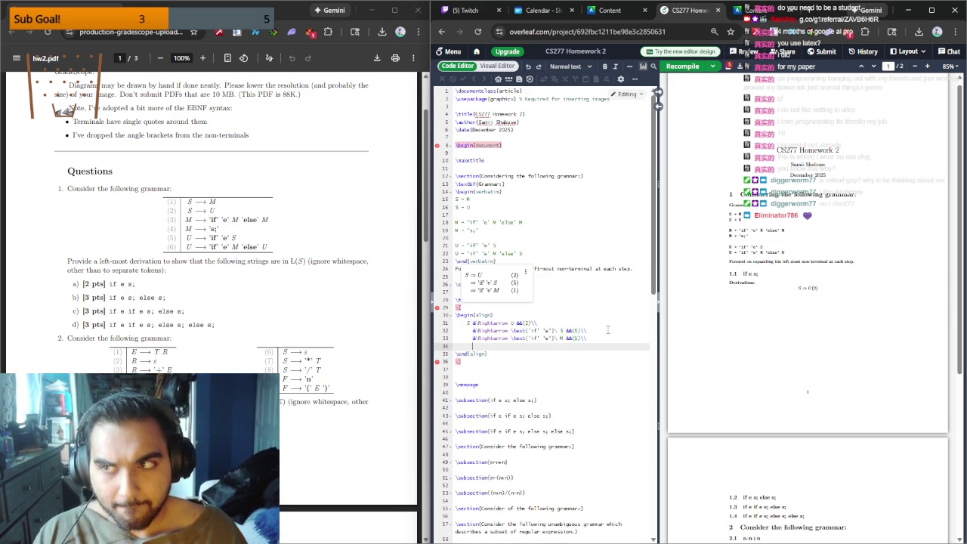
text(\Rightarrow)
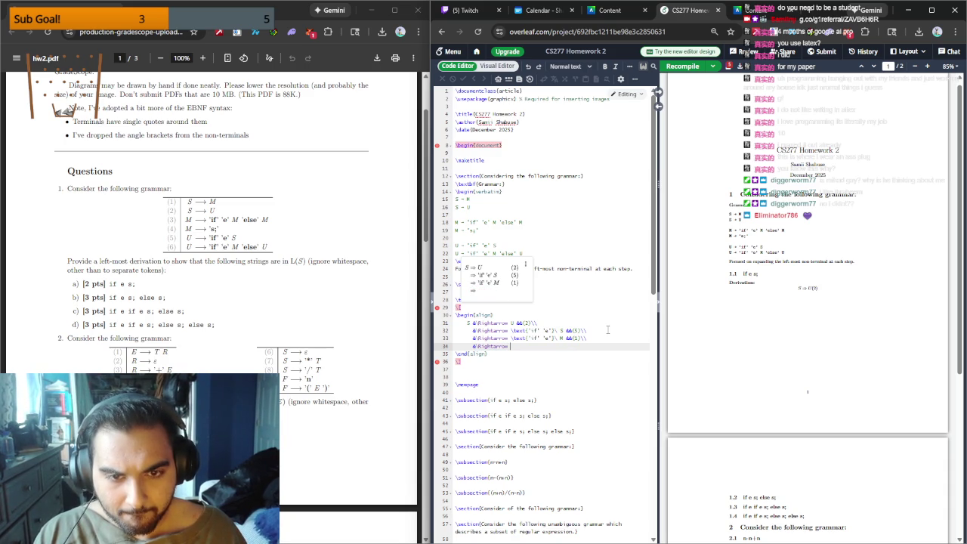
text( 	ext)
Step: Finish the last step ⇒ 'if' 'e' 's;' labelled (4) and recompile the preview
key(Return)
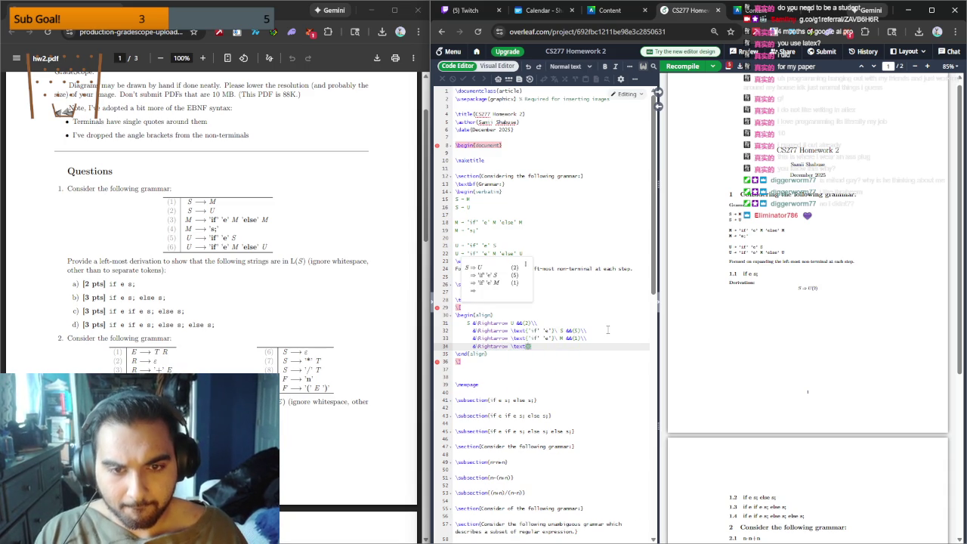
text('if' 'e' ')
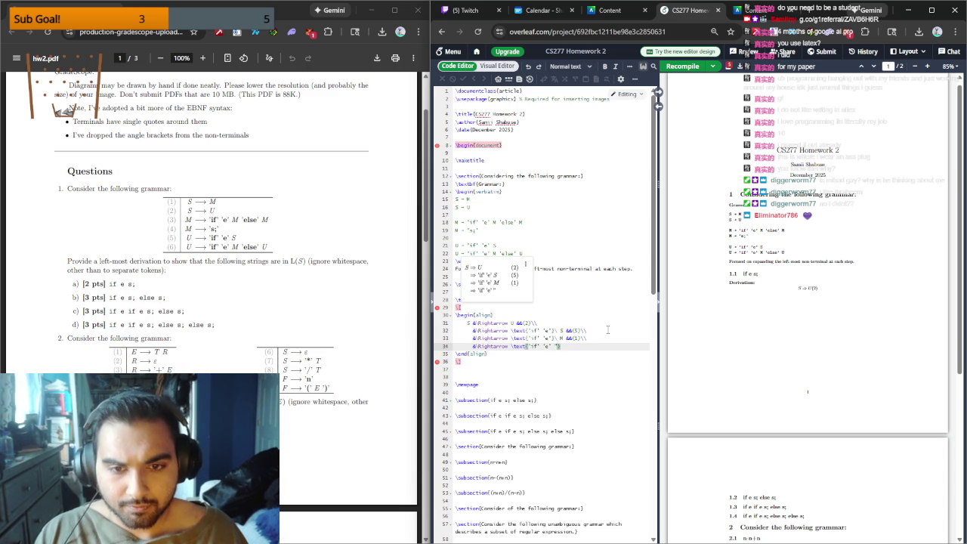
key(BackSpace)
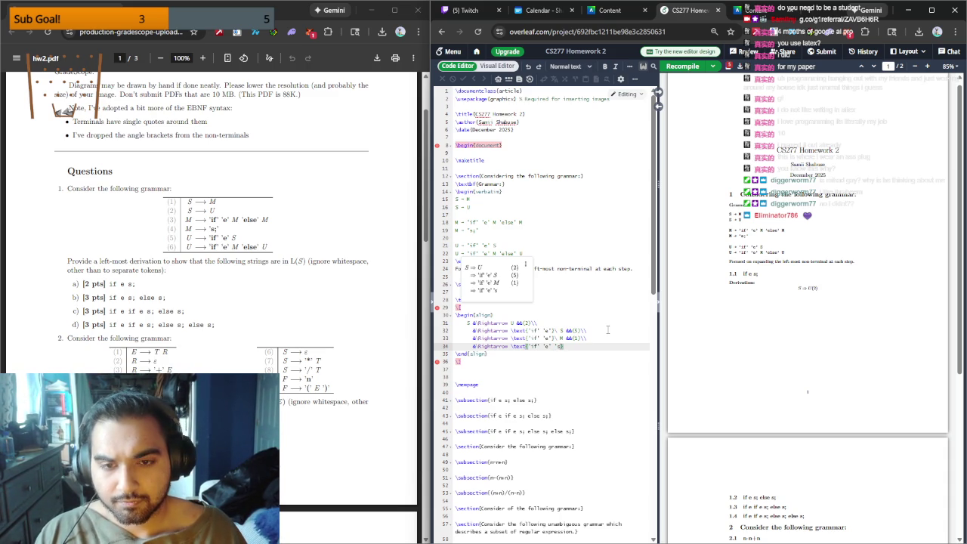
text(s;)
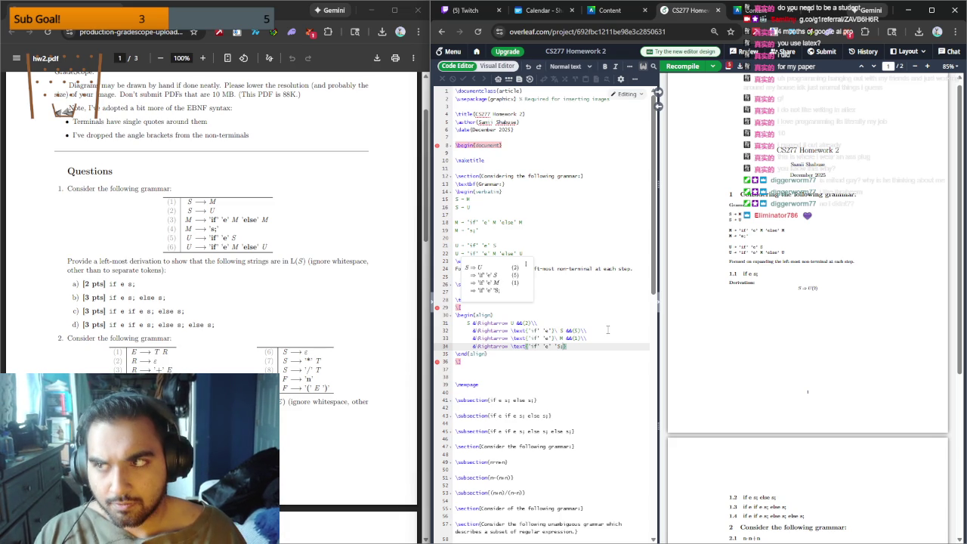
text(')
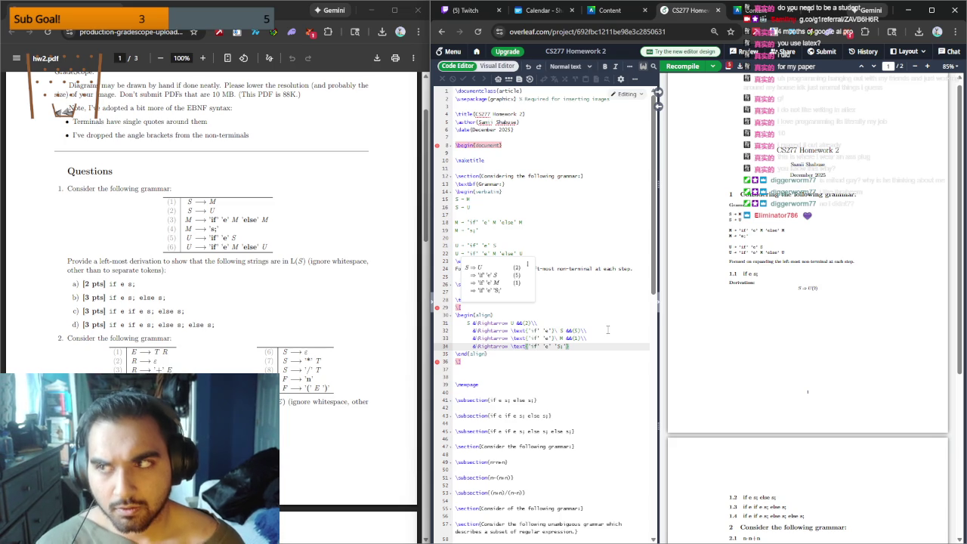
text(&&)
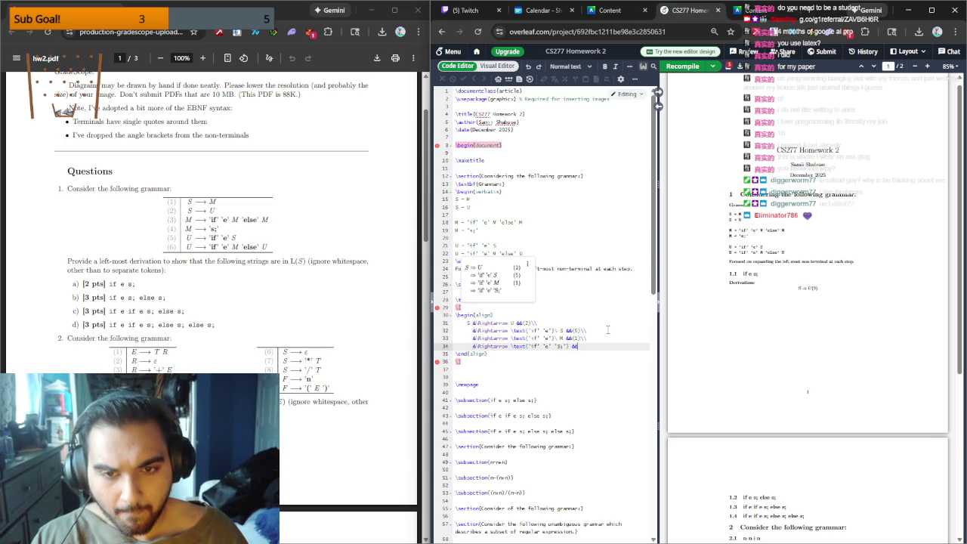
text((4))
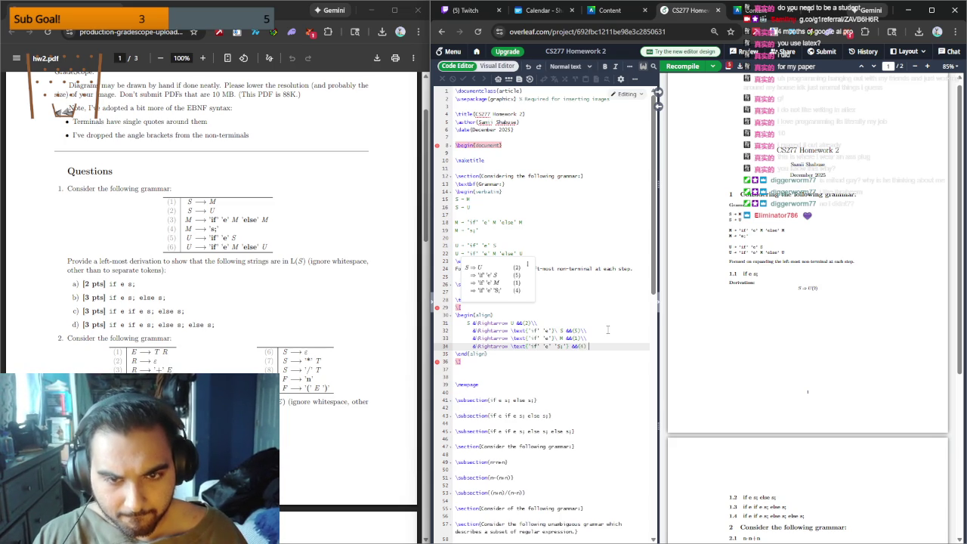
text( \\)
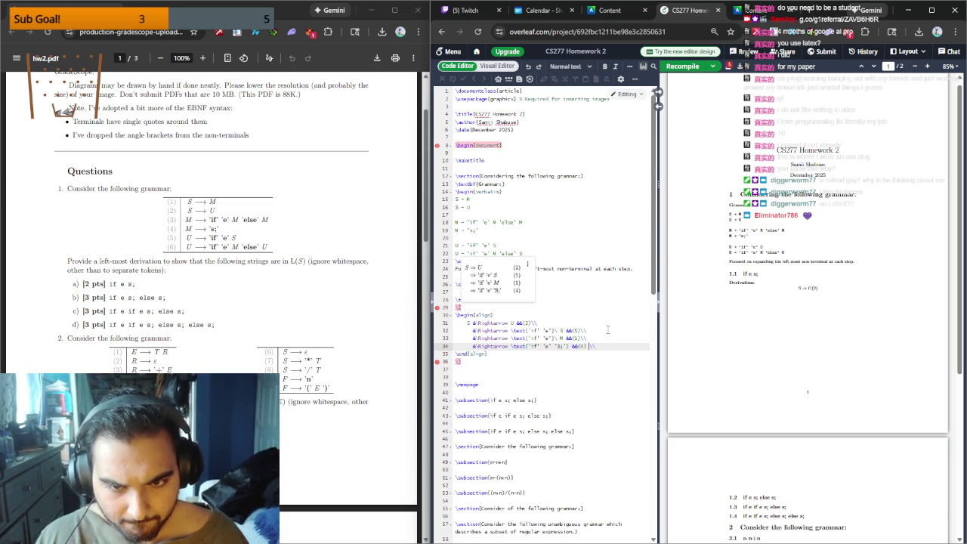
key(ctrl+s)
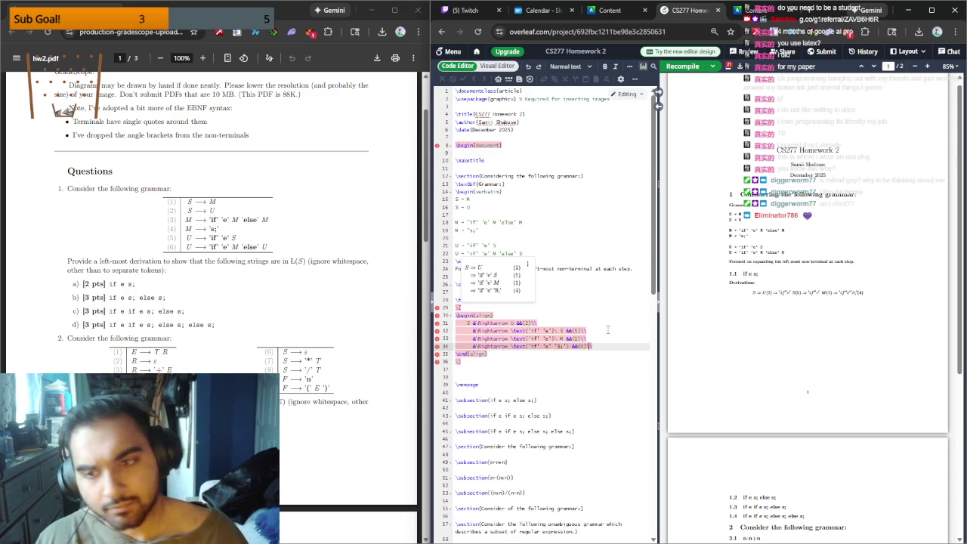
key(Up)
key(Up)
key(Up)
key(Up)
key(Up)
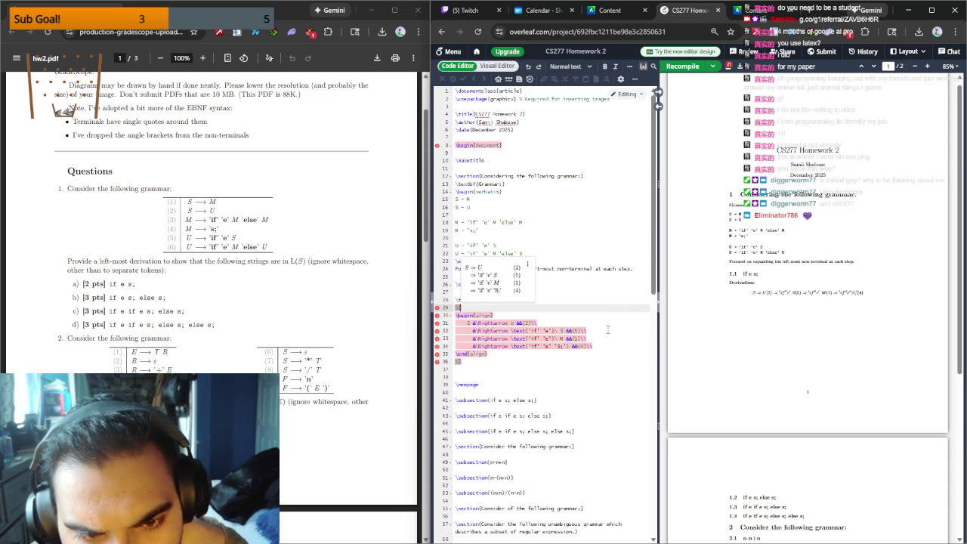
key(Up)
key(Return)
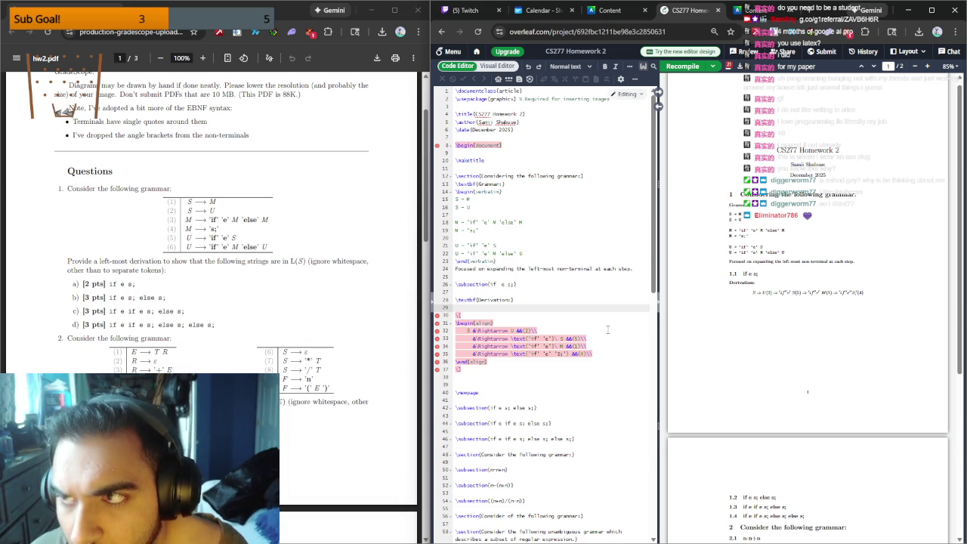
key(Down)
key(Down)
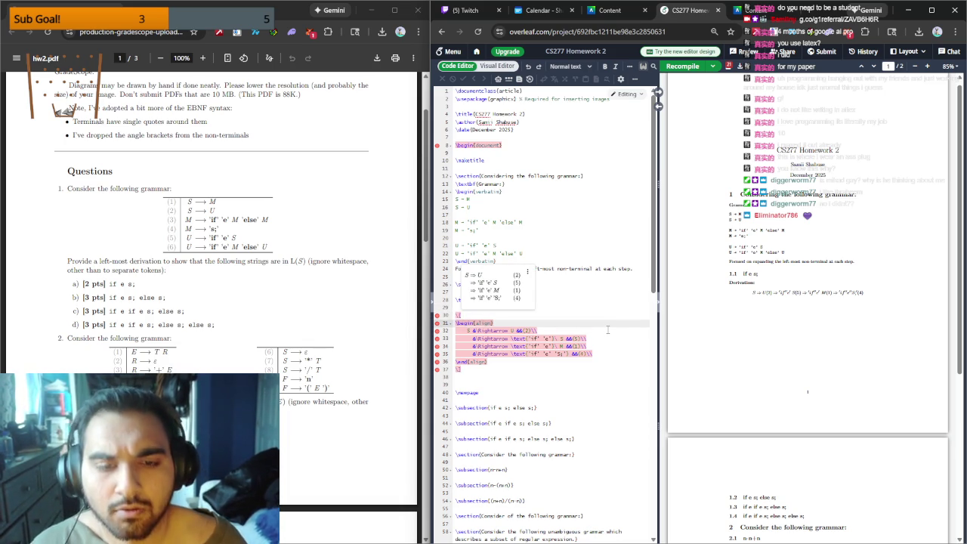
mouse_move(437, 323)
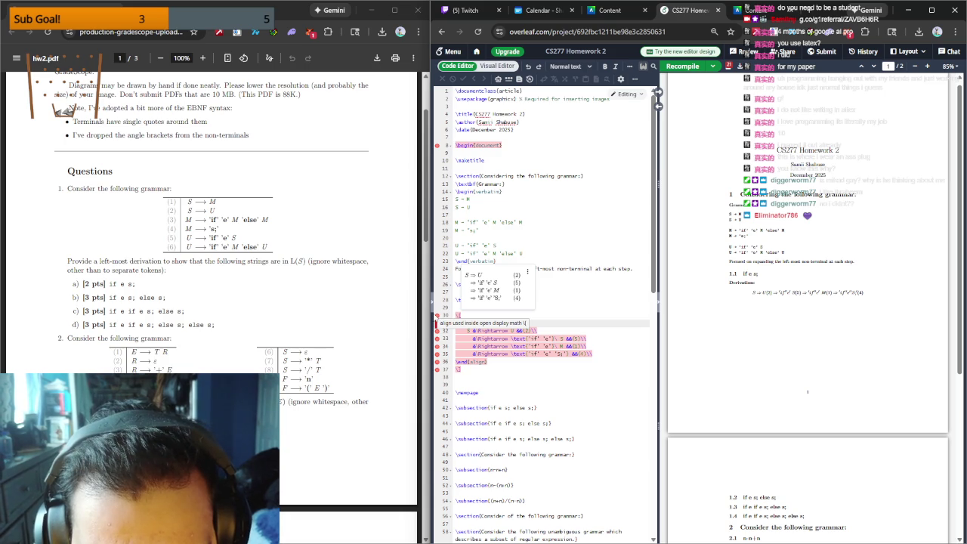
click(503, 309)
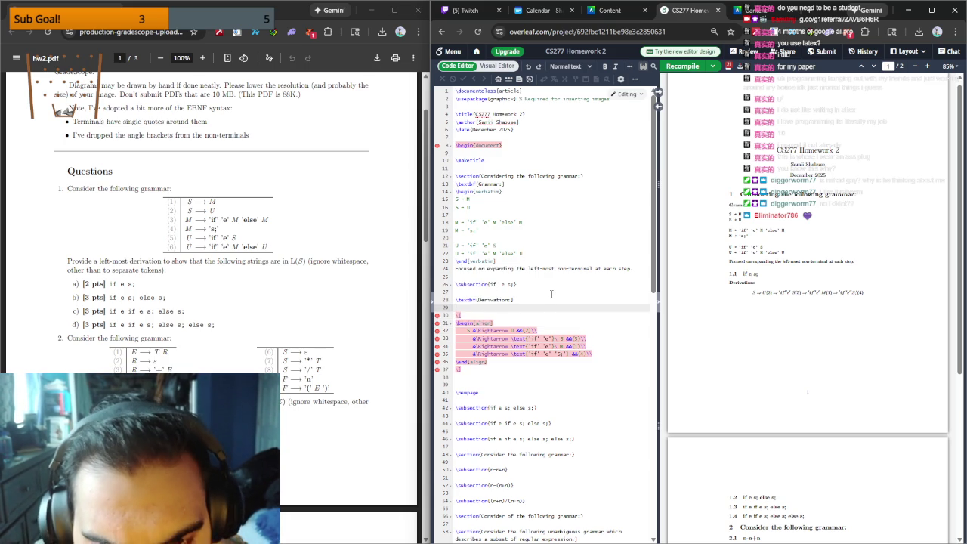
key(BackSpace)
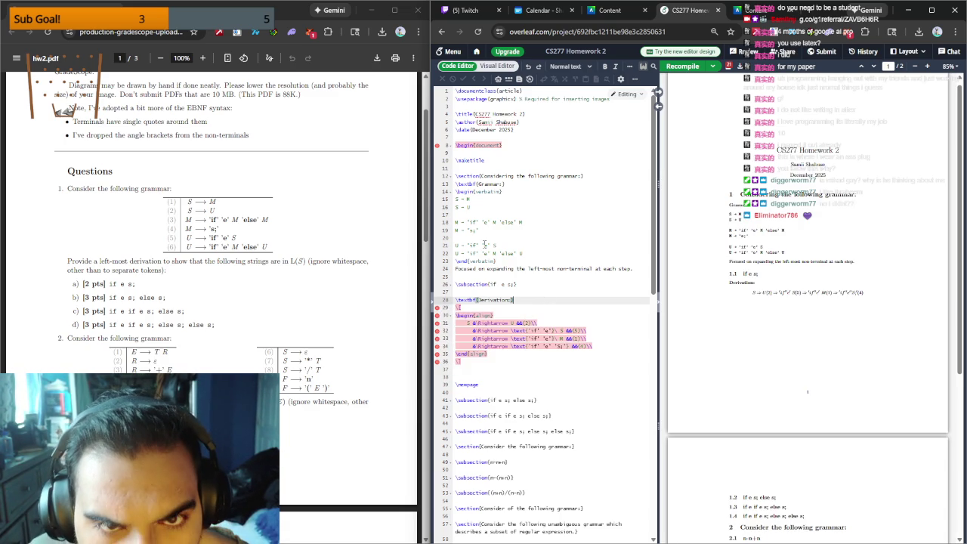
click(543, 99)
click(542, 114)
click(570, 106)
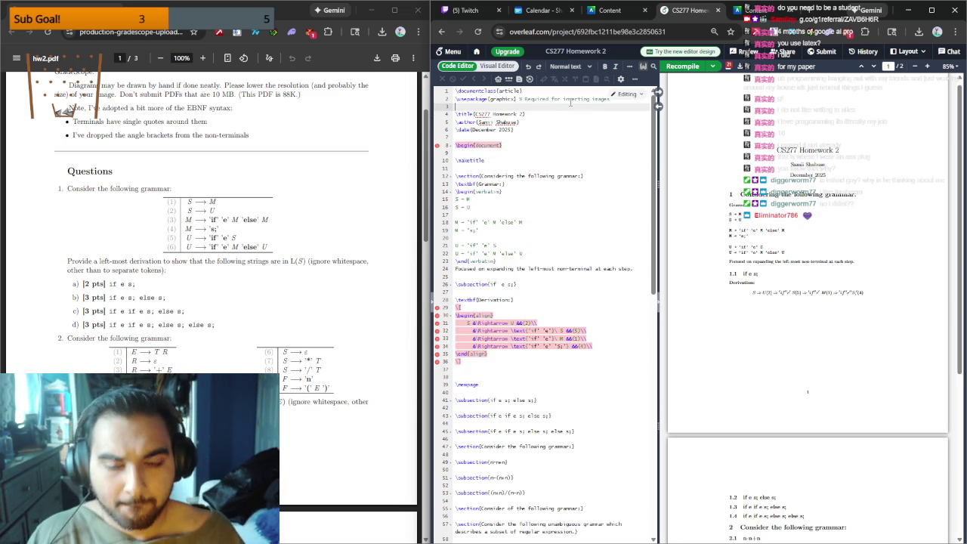
text(\usepackage{amsma)
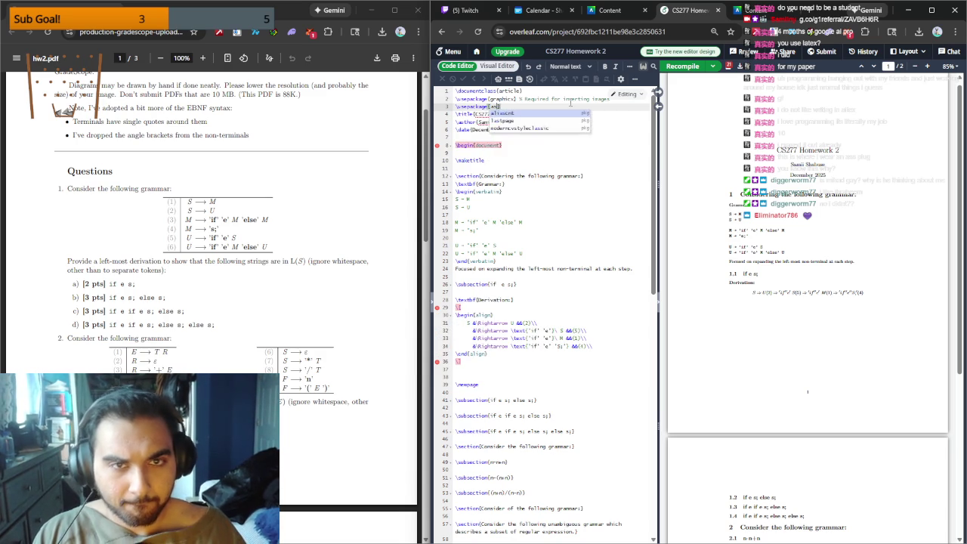
Step: Load the amsmath package, then open a blank line below the derivation's closing \]
key(Return)
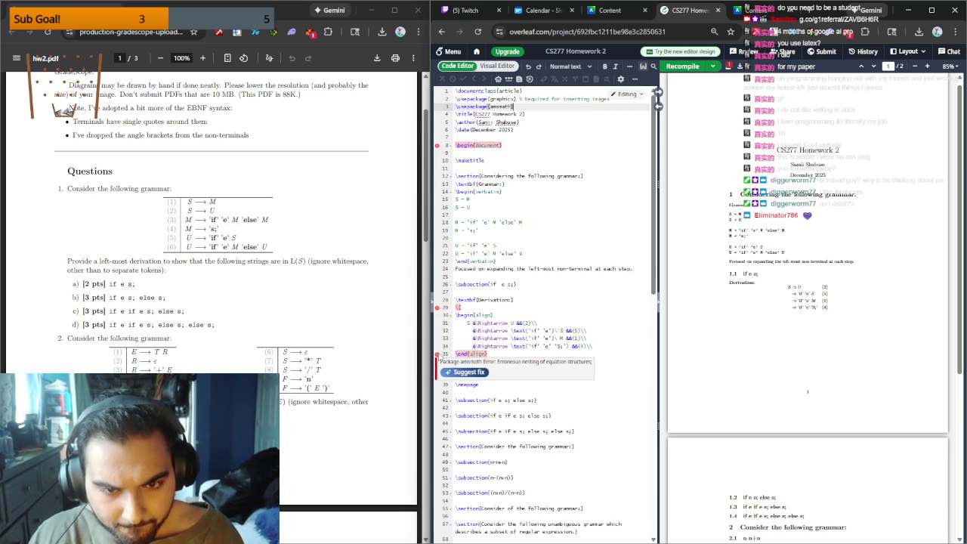
click(658, 306)
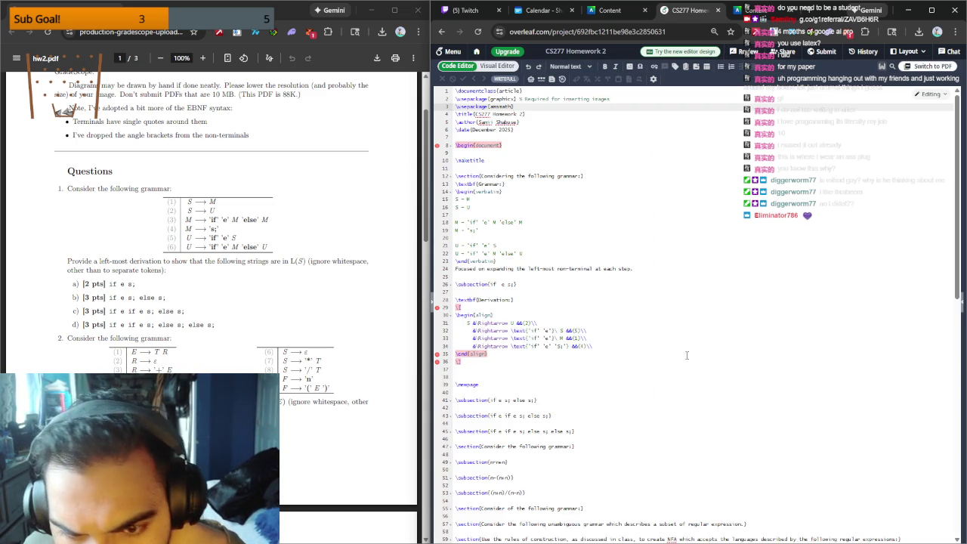
click(962, 310)
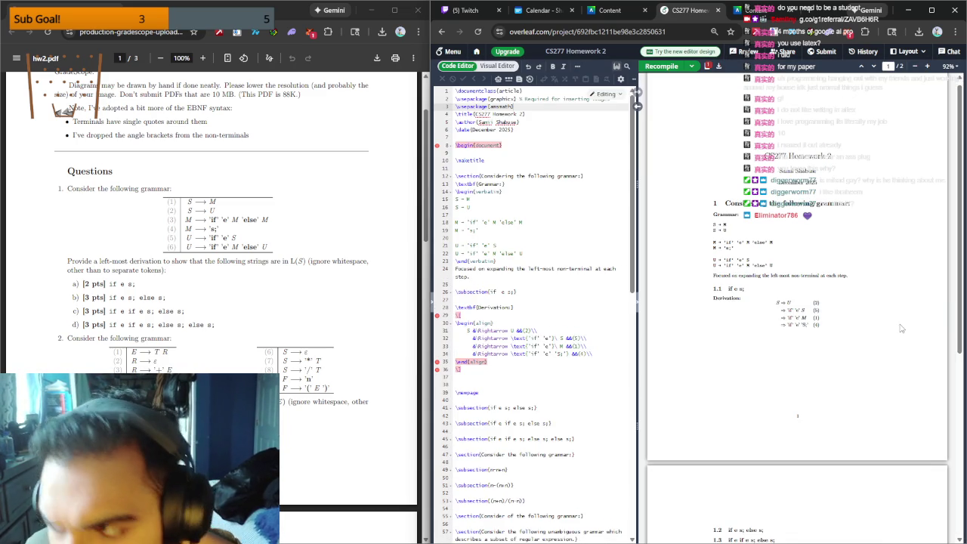
click(596, 354)
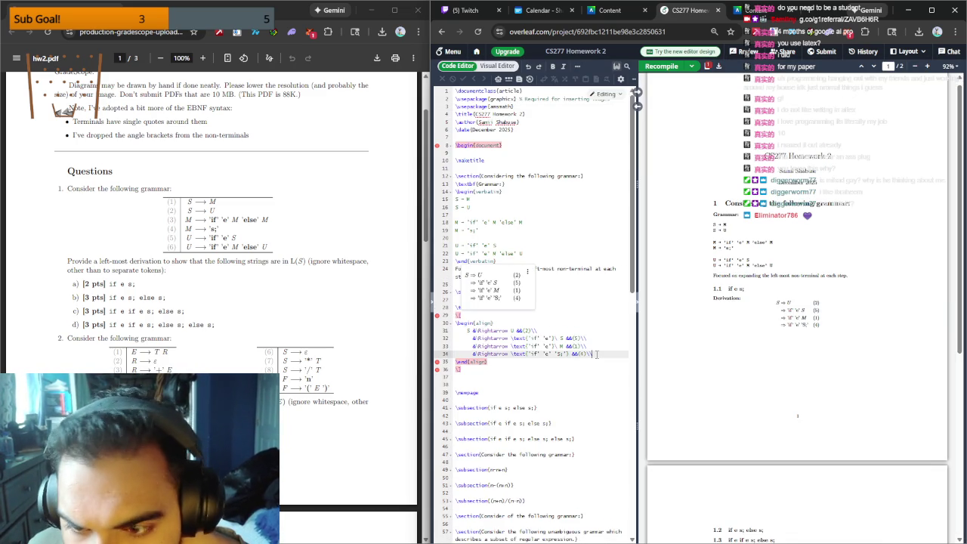
click(555, 368)
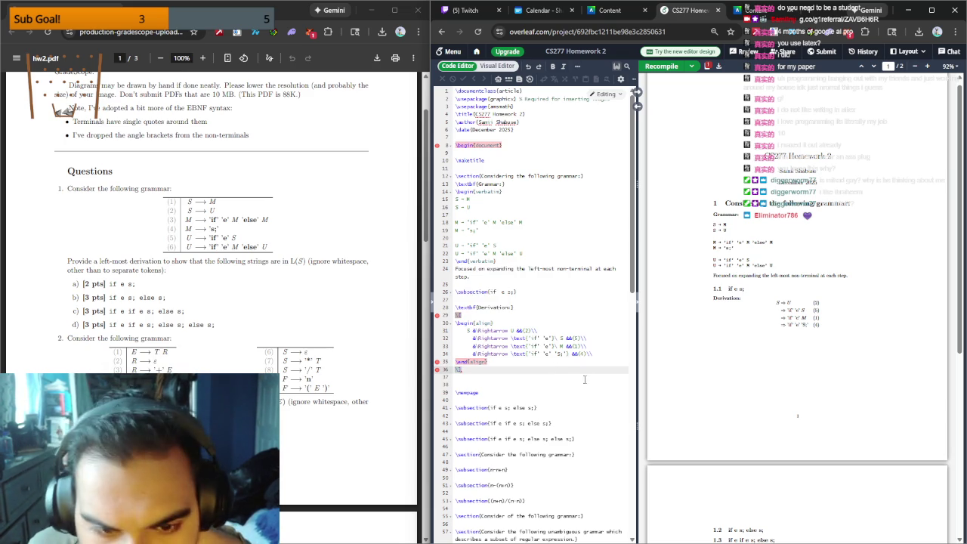
key(Return)
key(Return)
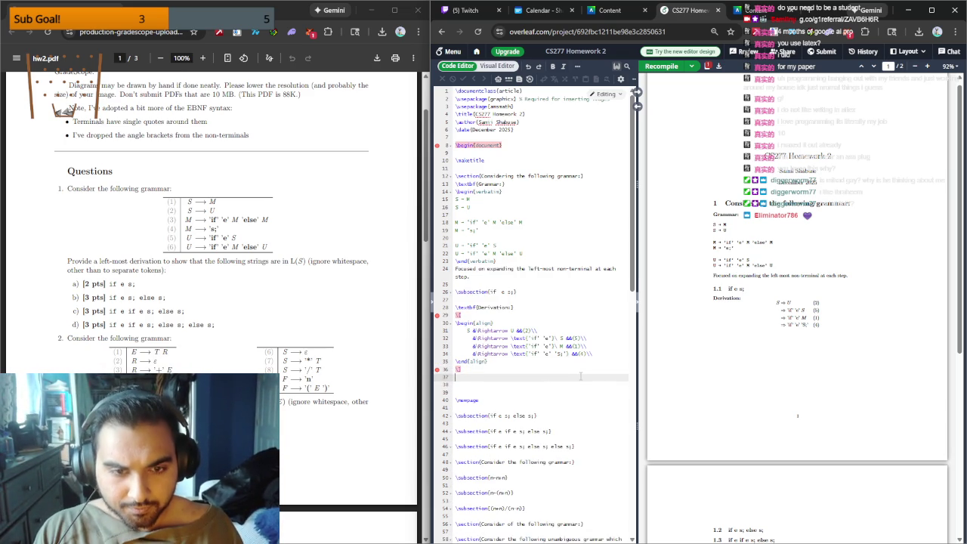
Step: Add a 'So:' label followed by an empty display-math block
text(So:)
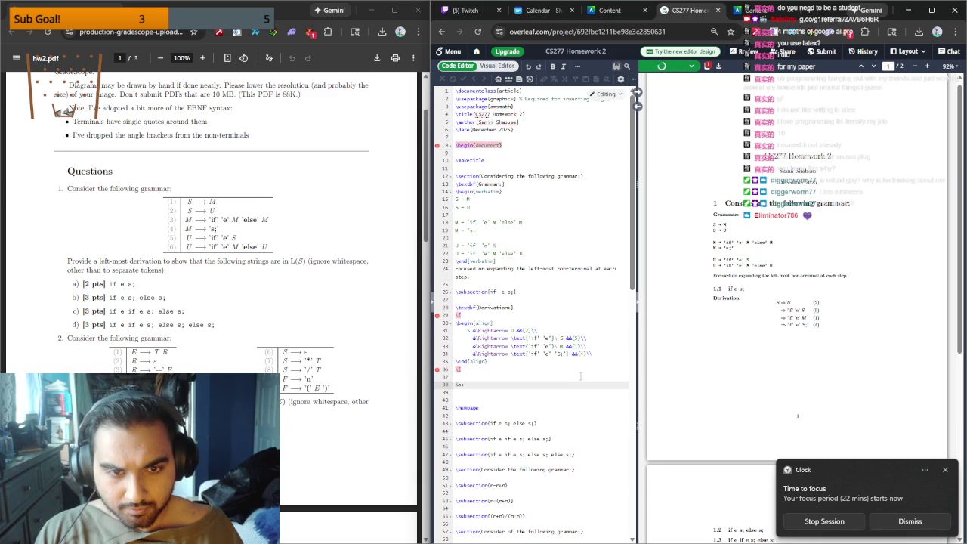
key(Return)
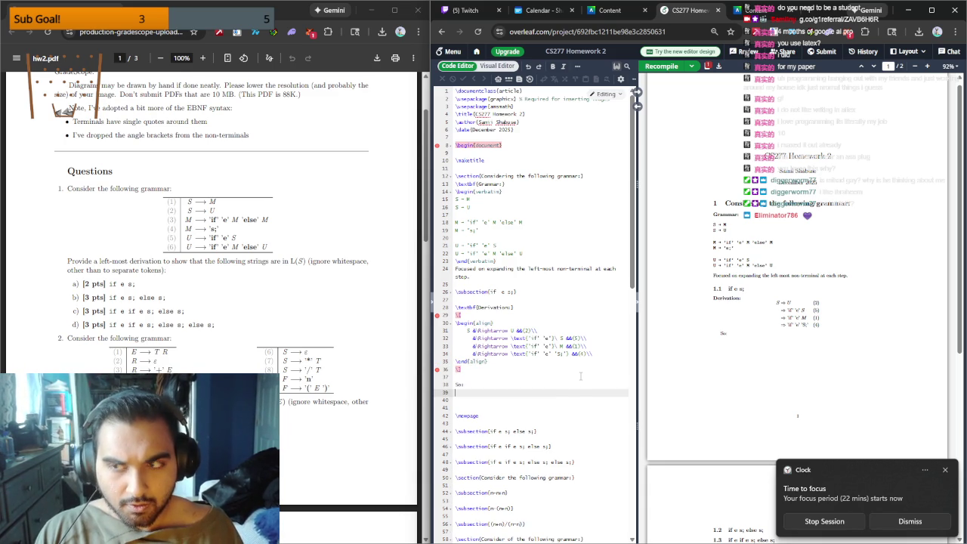
text(\)
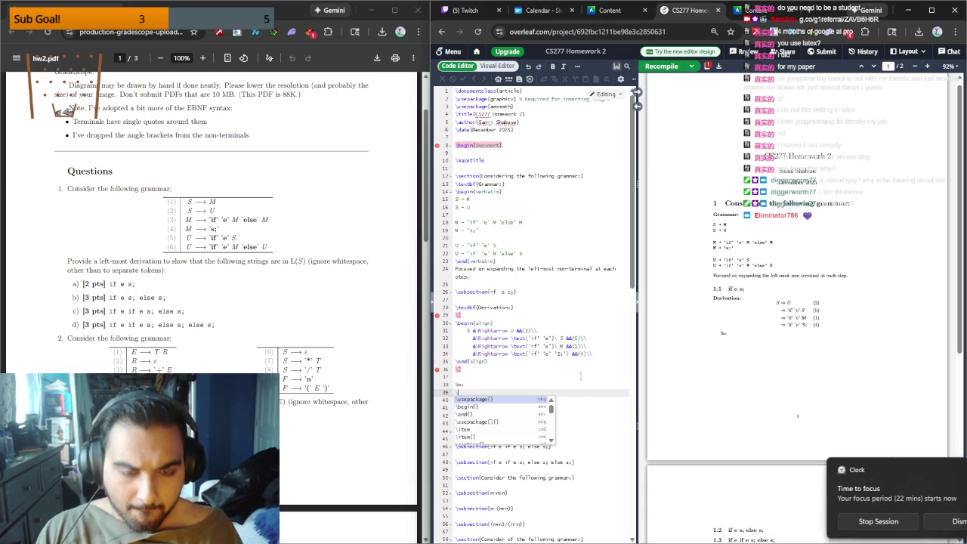
text([\)
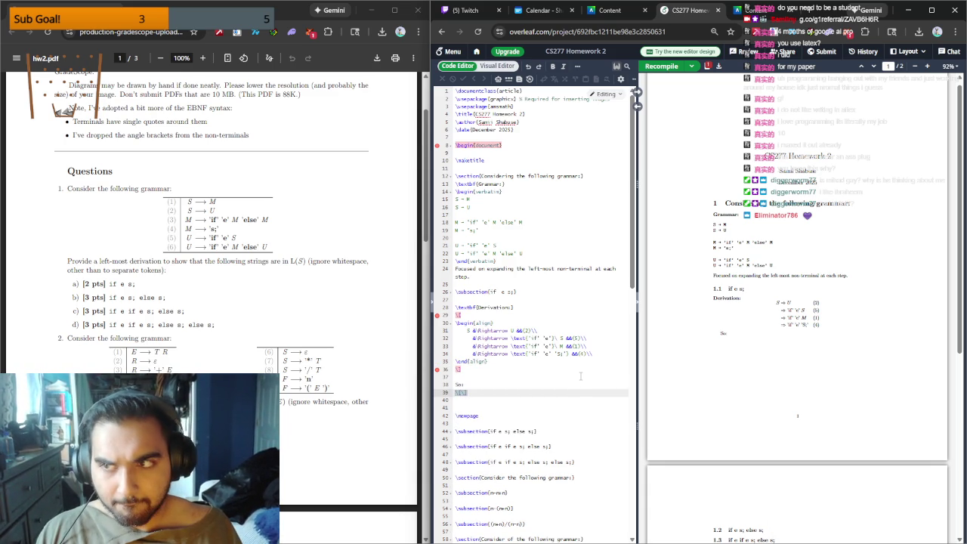
key(Return)
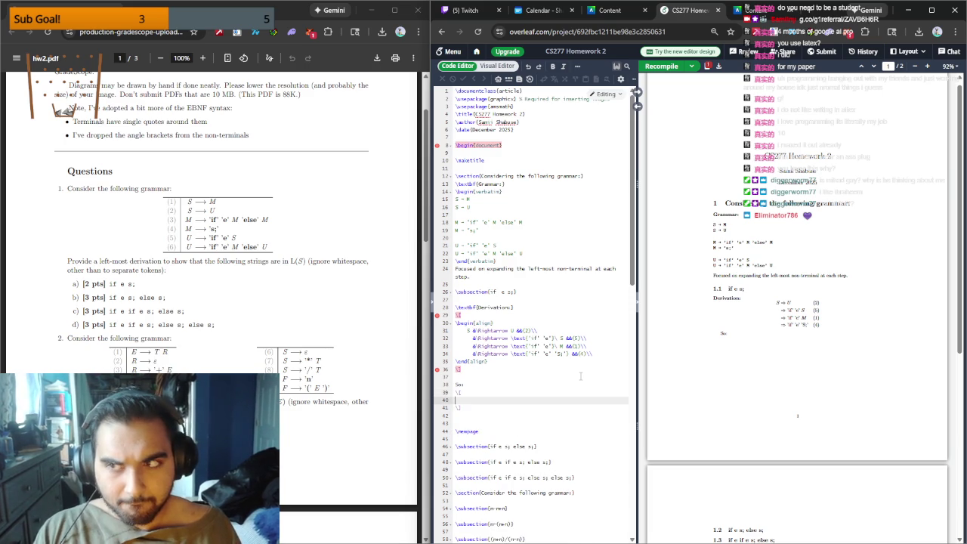
Step: Write the chain S ⇒ U ⇒ if e S ⇒ if e M ⇒ if e s; and recompile
text(S \Rightarrow)
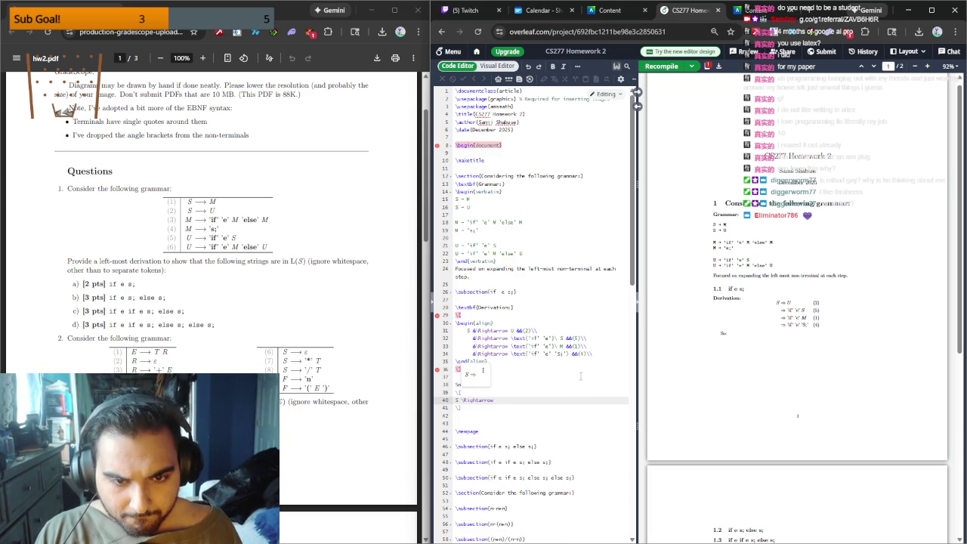
text( U)
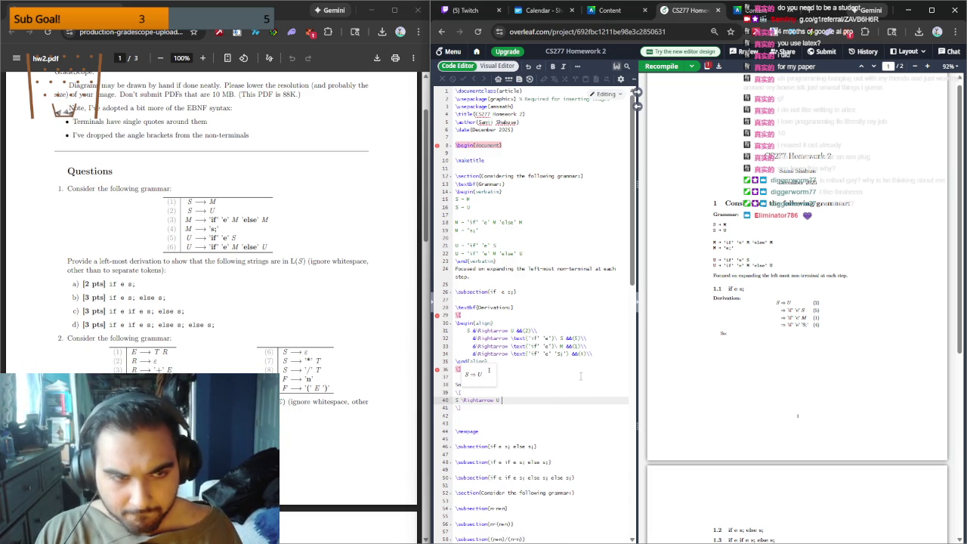
text(\Rightarrow)
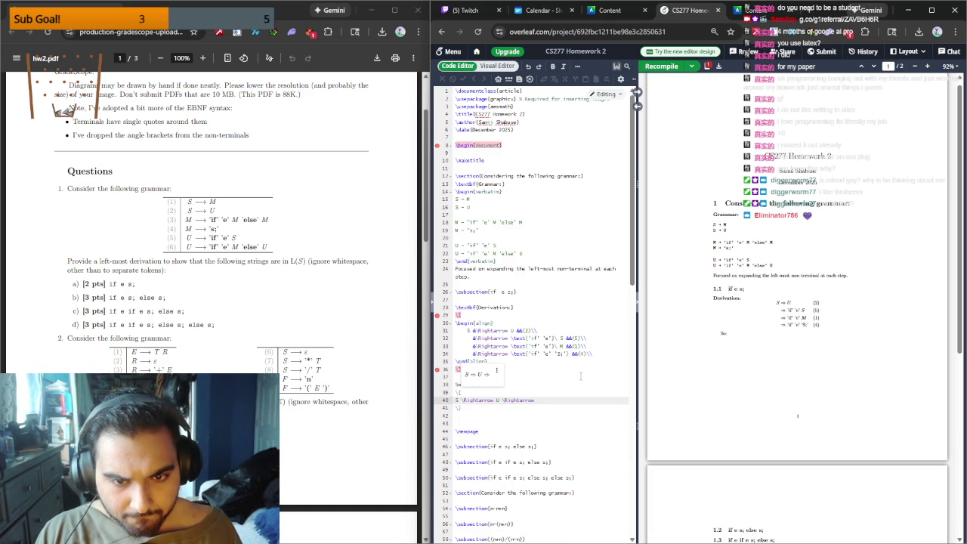
text( 	e)
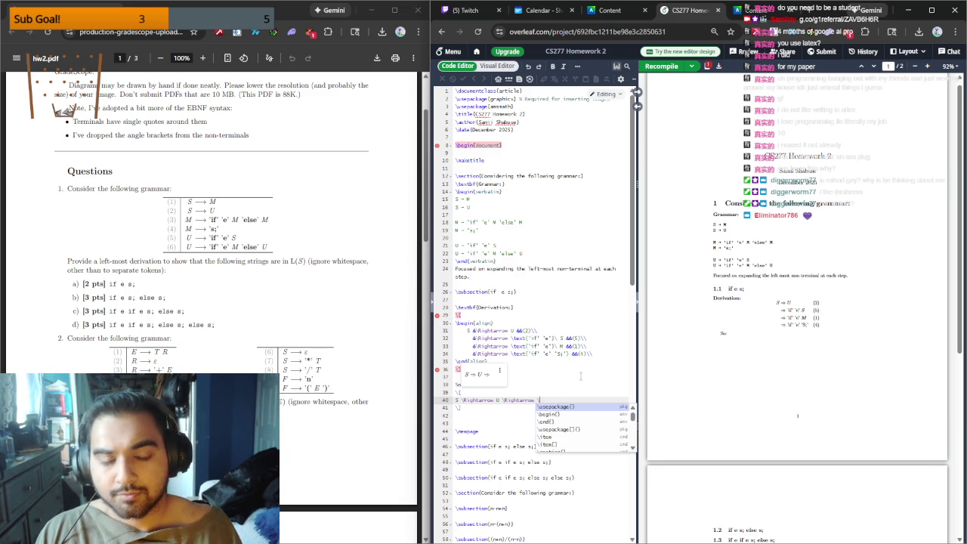
text(x)
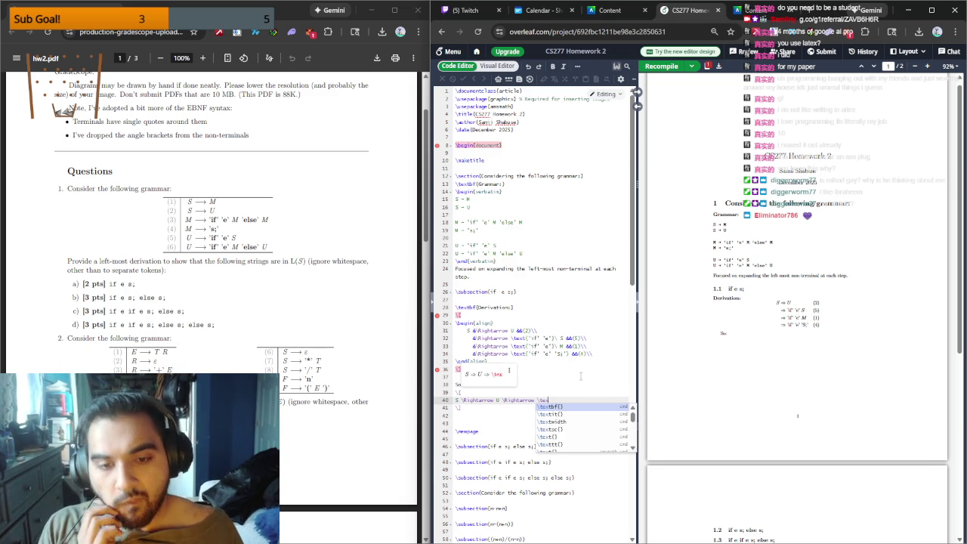
text(t)
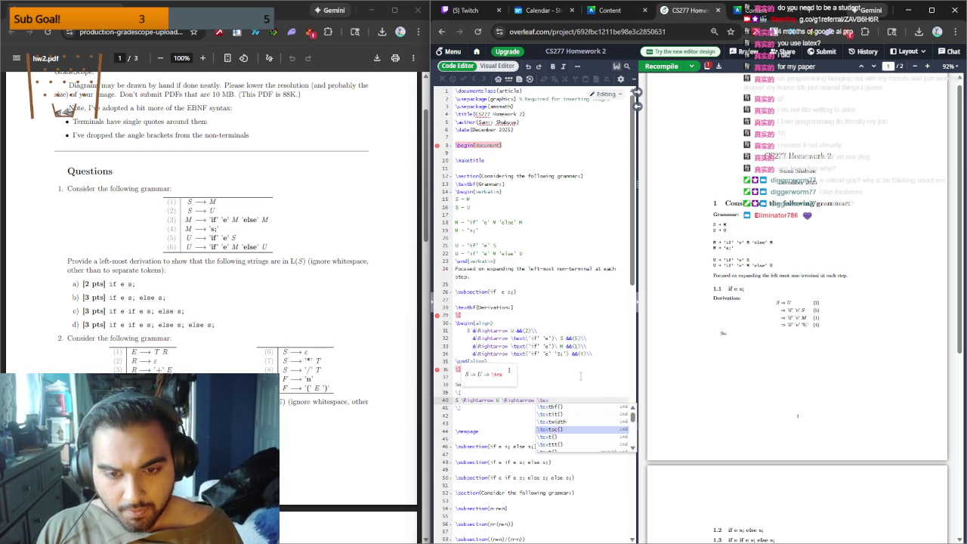
key(Return)
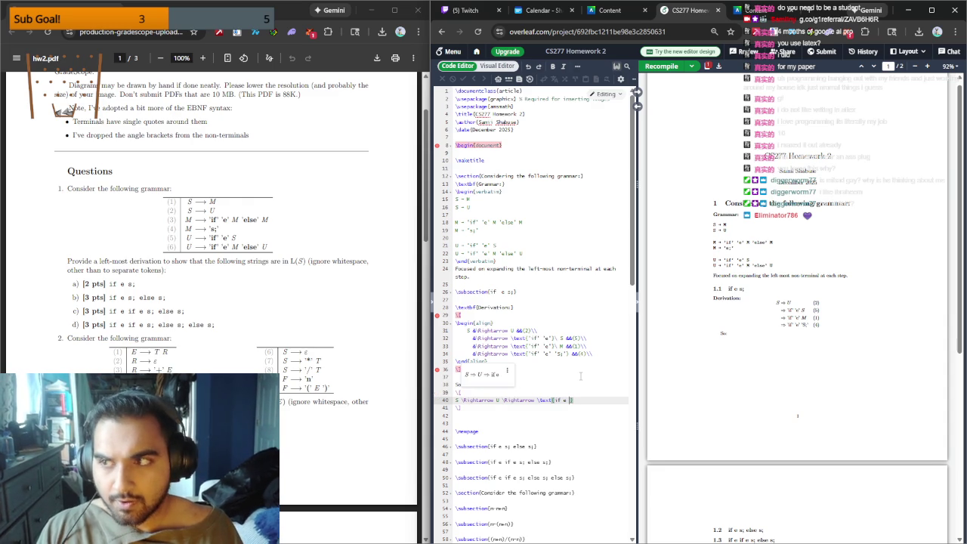
text(} S )
text(\R)
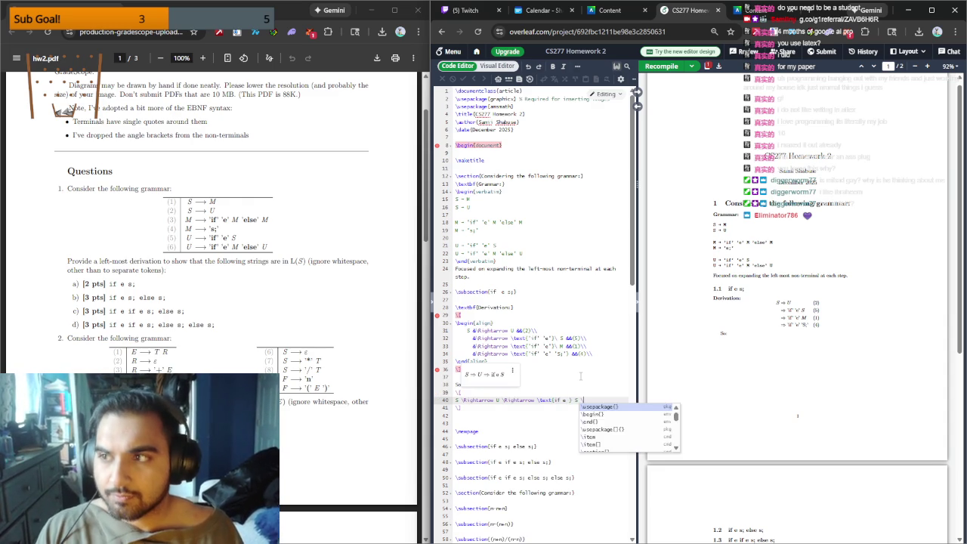
text(ig)
key(Return)
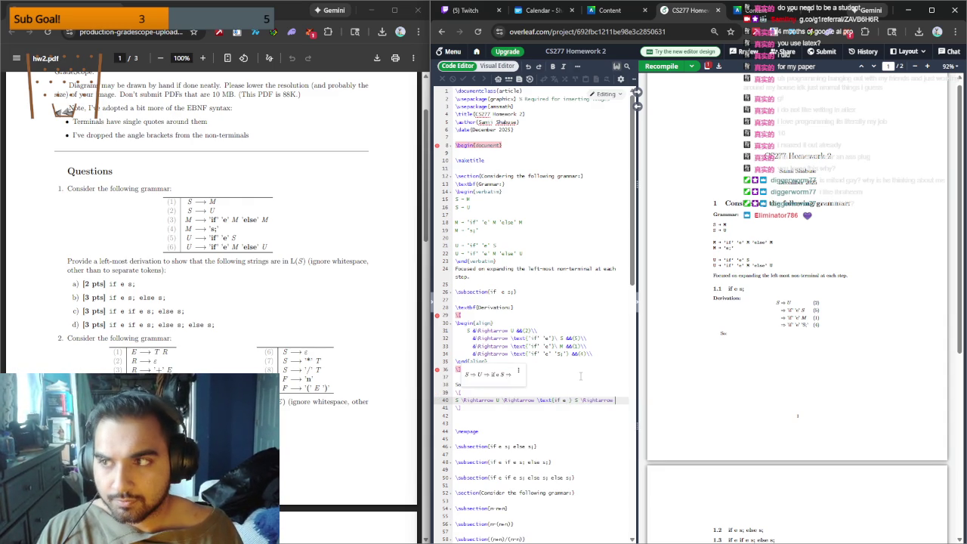
key(Return)
text(ext)
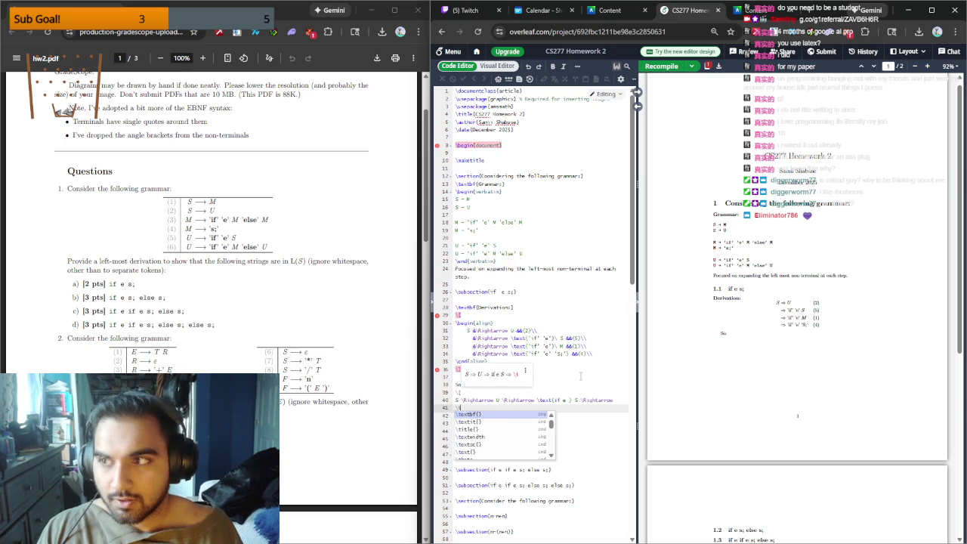
text({if e)
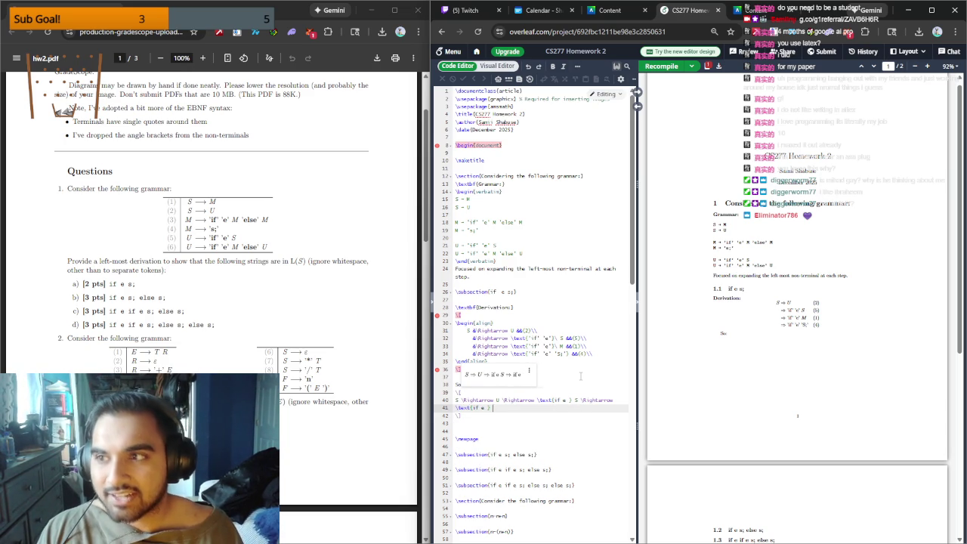
text(\Right)
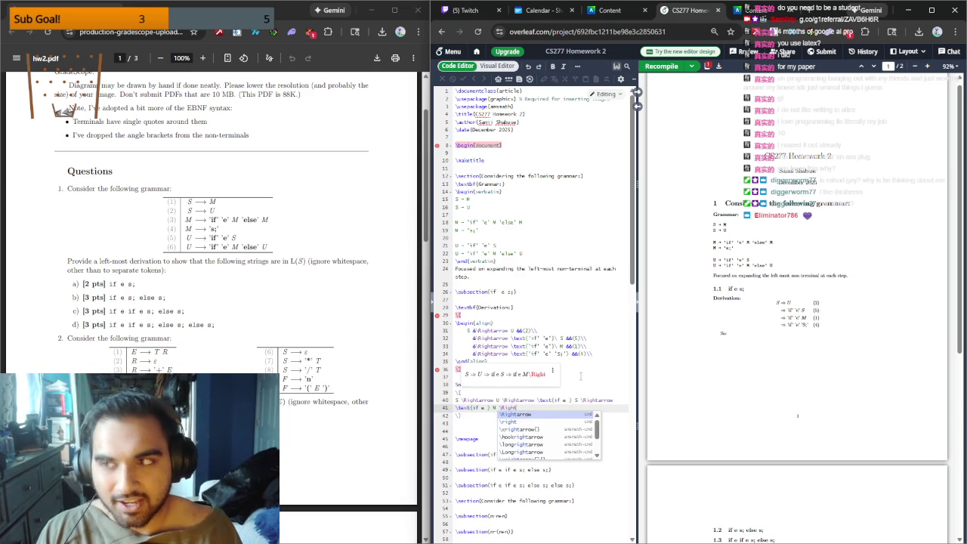
key(Return)
text(ext)
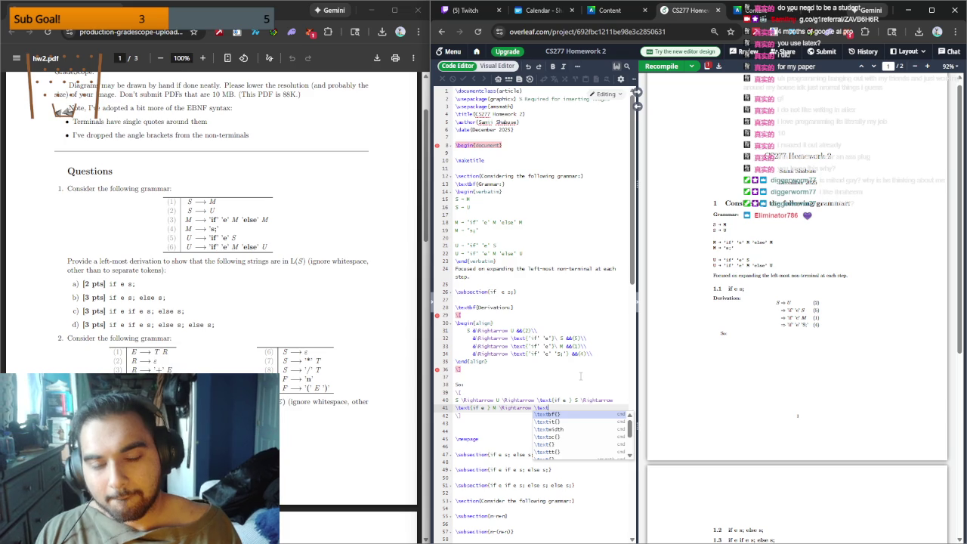
text({)
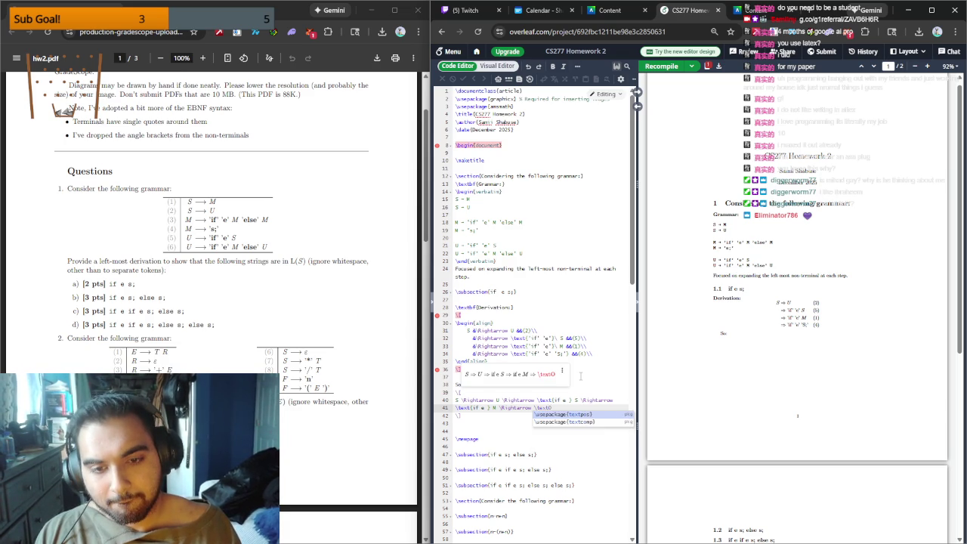
text(if e s;)
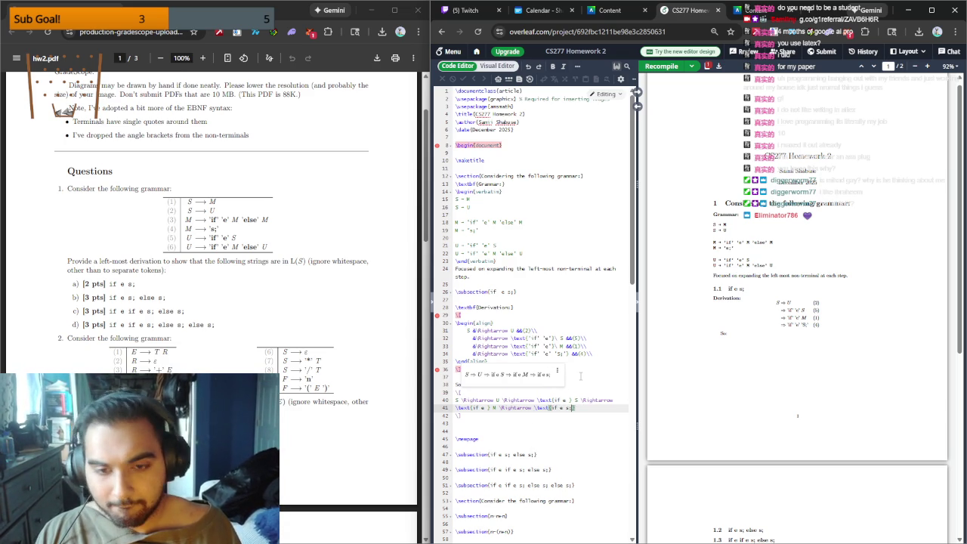
key(ctrl+s)
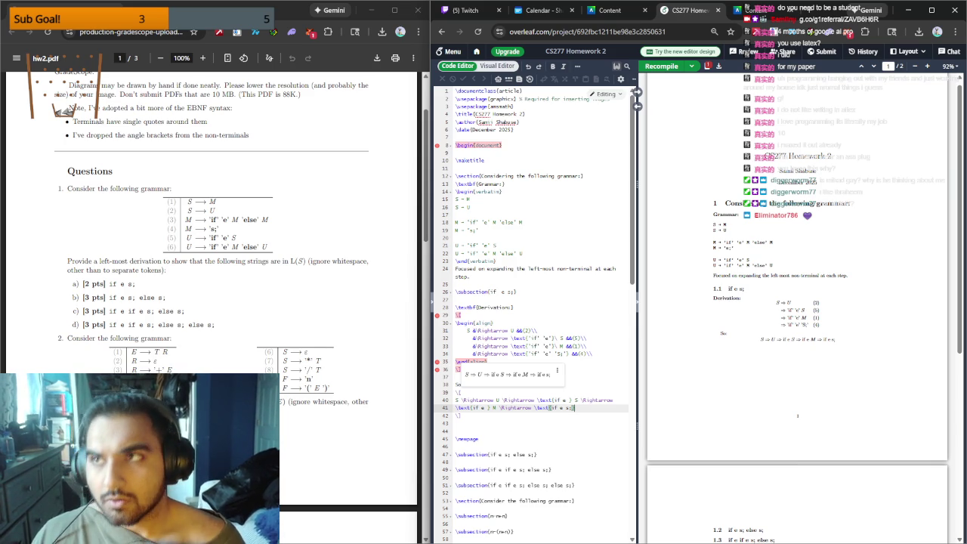
click(759, 11)
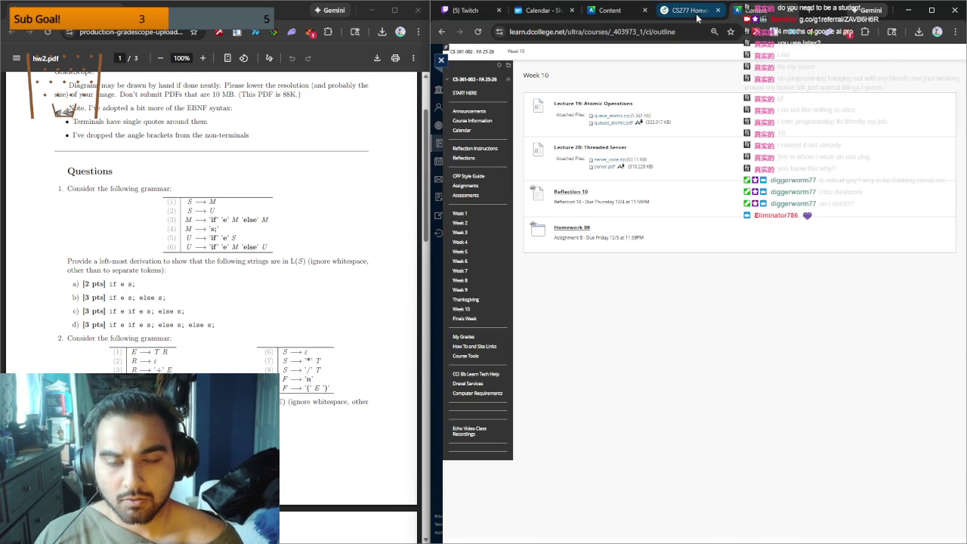
click(609, 13)
click(658, 10)
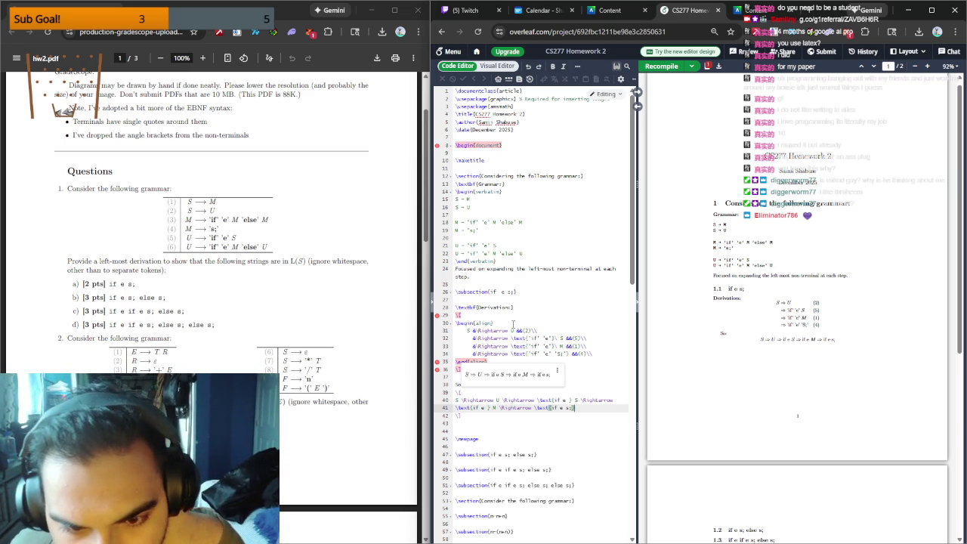
click(557, 353)
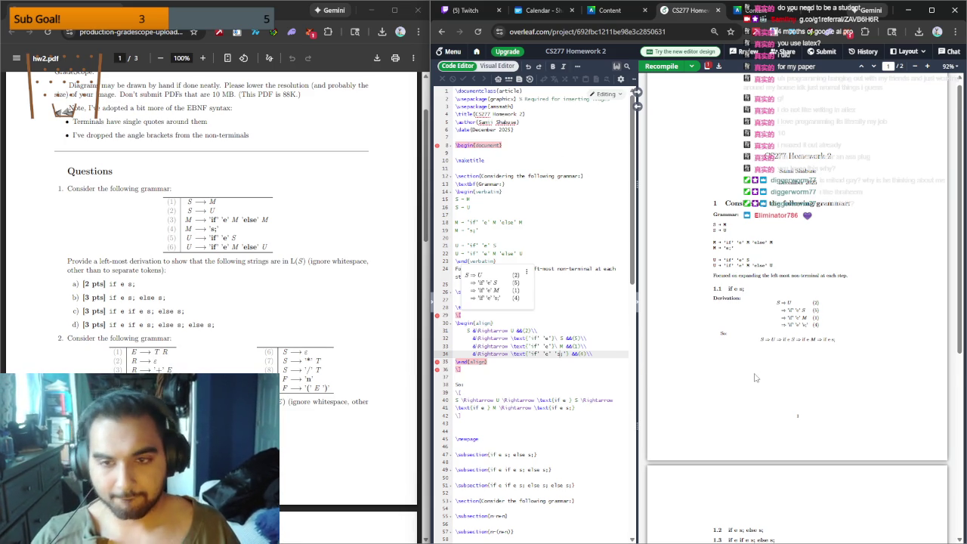
Step: Add two blank lines after the \subsection{if e s; else s;} heading
scroll(753, 377, down, 1)
scroll(529, 340, down, 1)
click(497, 393)
click(564, 404)
scroll(565, 404, down, 2)
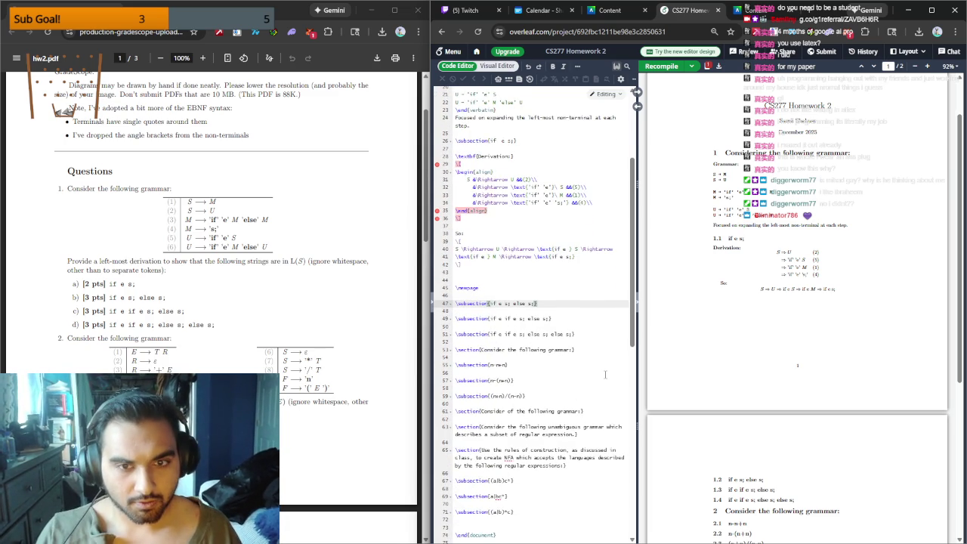
key(Return)
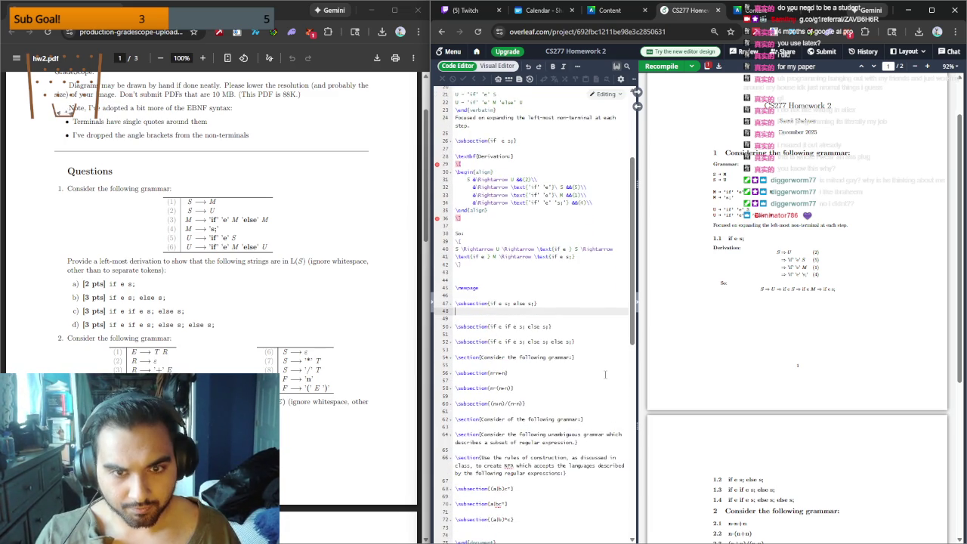
key(Return)
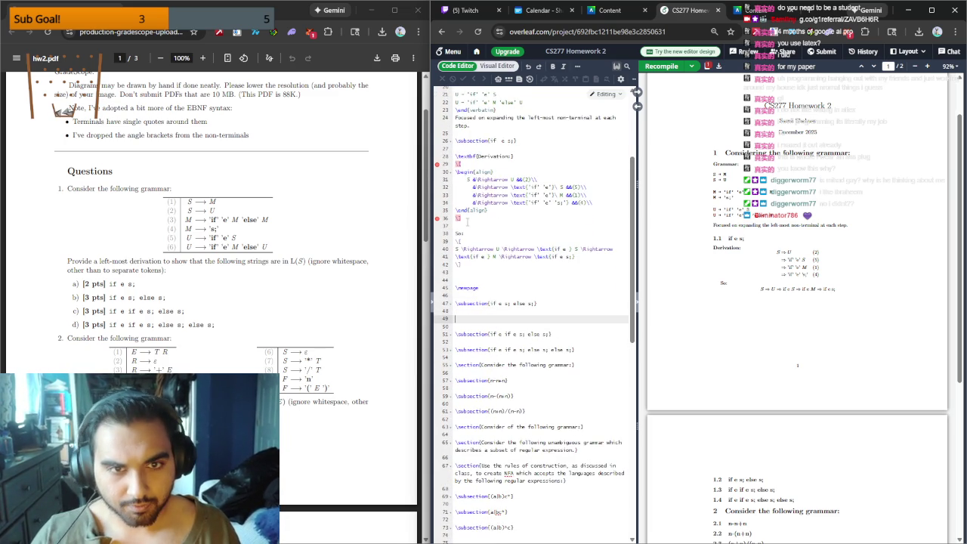
Step: Rename the bold 'Derivation' label to 'Left-Most Derivation'
drag(456, 225, 455, 156)
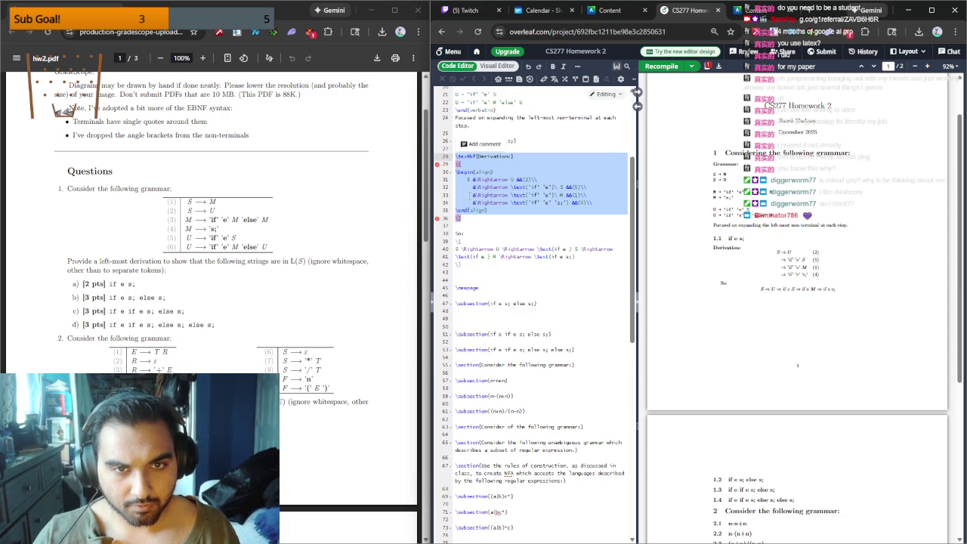
click(476, 156)
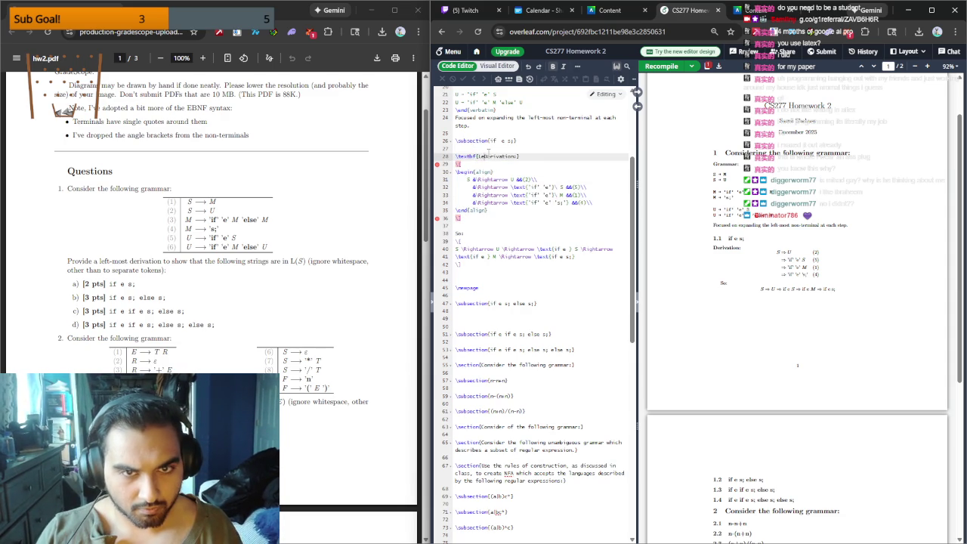
text(-Most)
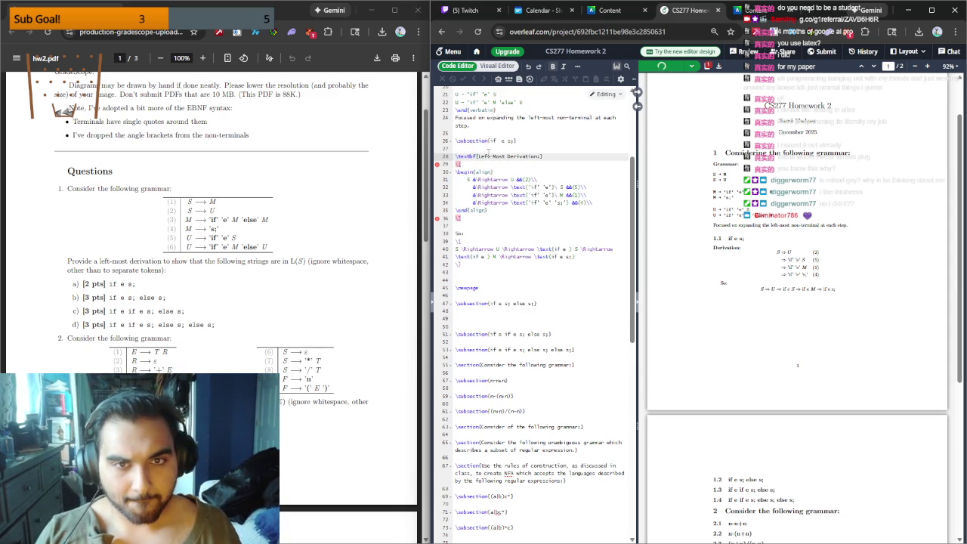
Step: Copy the derivation and So: block and paste it under the if e s; else s; heading
click(471, 264)
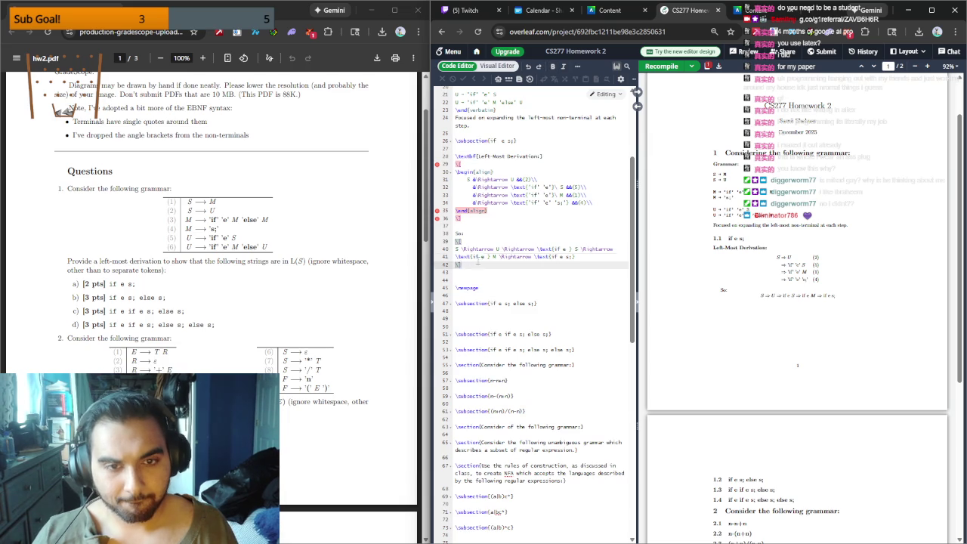
drag(478, 262, 455, 156)
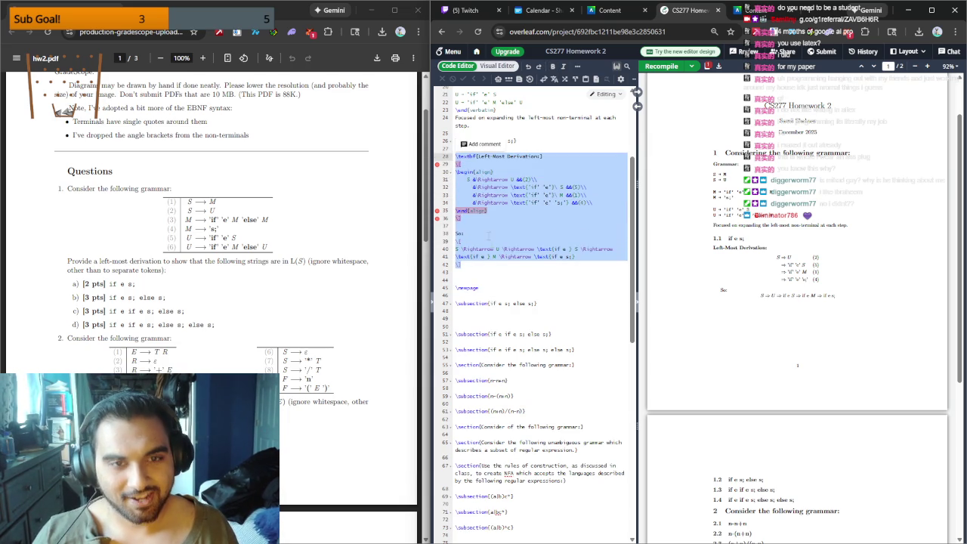
click(493, 273)
click(494, 317)
key(ctrl+v)
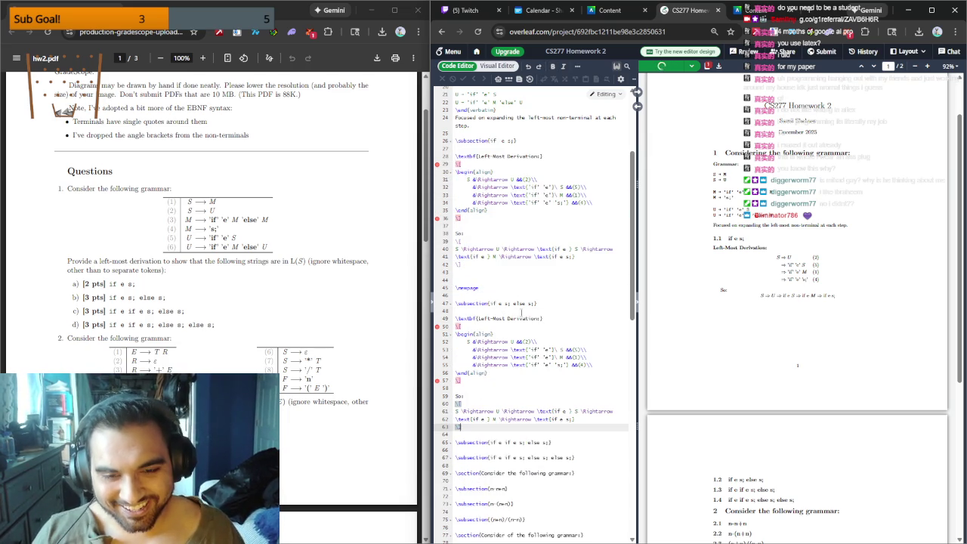
scroll(819, 292, down, 2)
scroll(819, 292, down, 2)
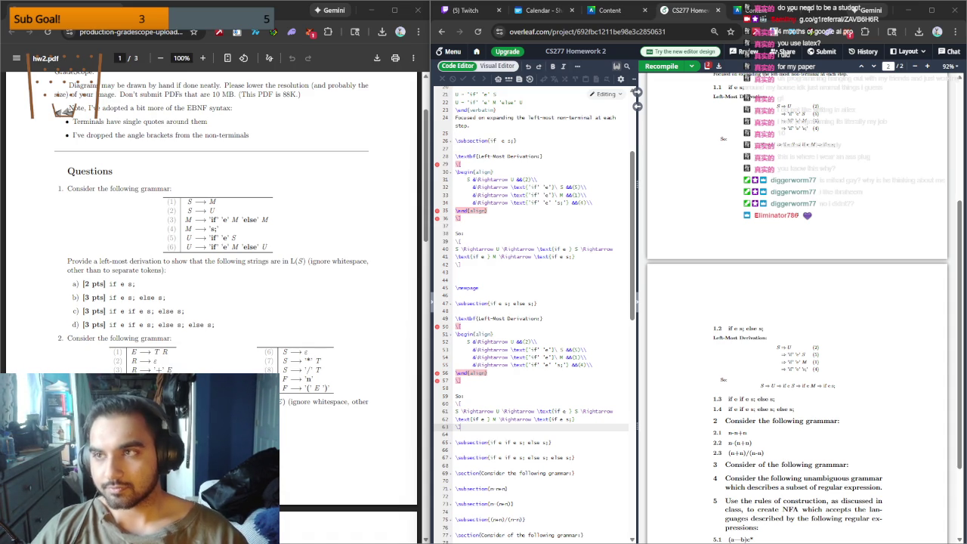
Step: Try adding \medskip after the copied Left-Most Derivation label, then remove it
scroll(837, 393, down, 1)
scroll(472, 289, down, 1)
scroll(472, 289, down, 1)
scroll(472, 290, down, 1)
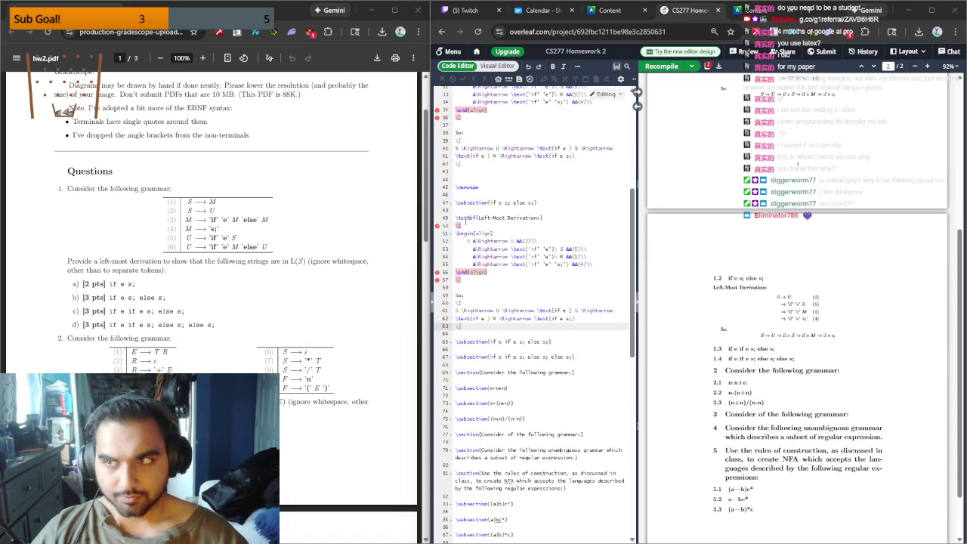
click(570, 217)
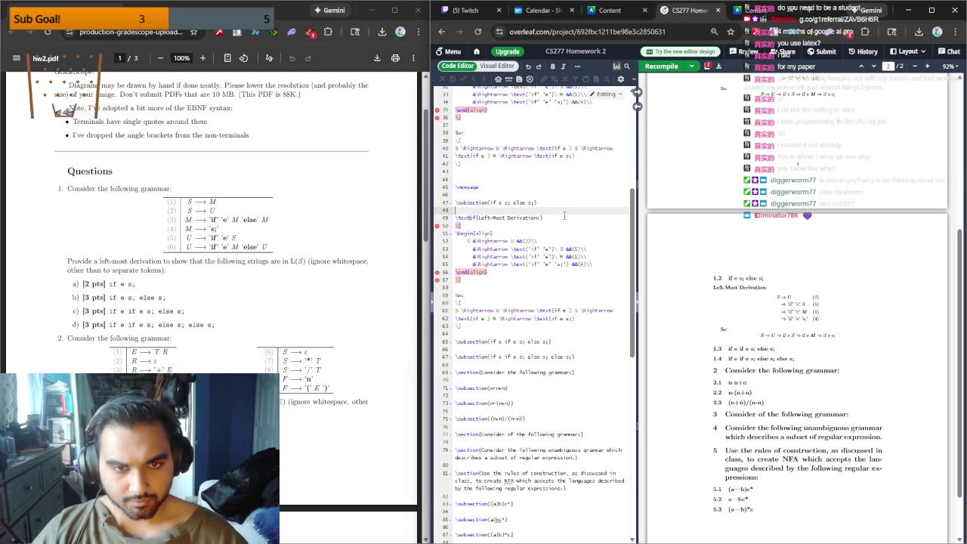
key(Return)
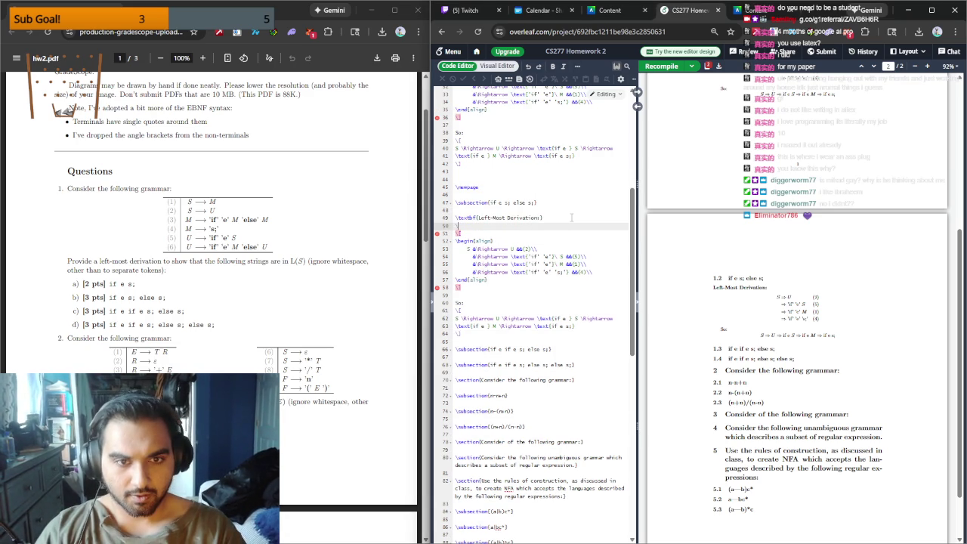
text(\medskip)
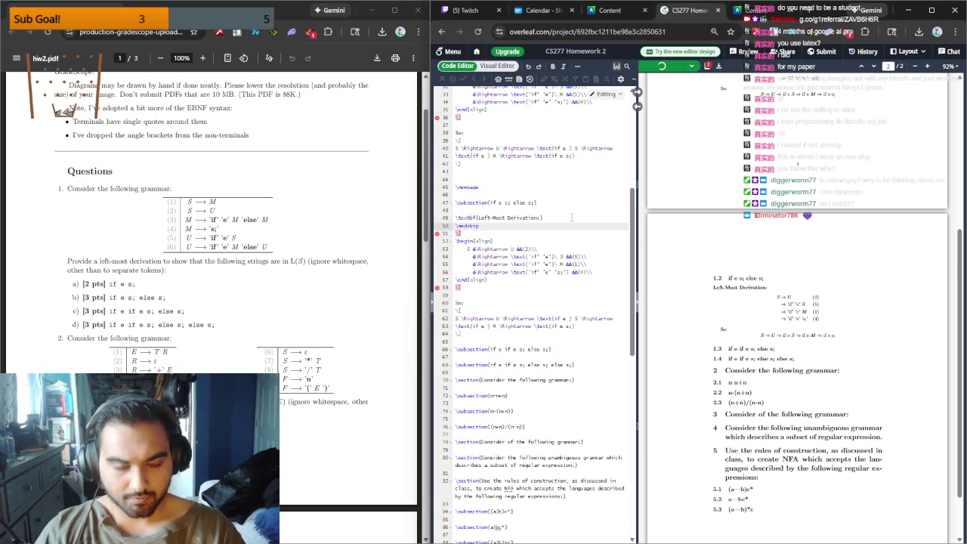
key(BackSpace)
key(BackSpace)
key(BackSpace)
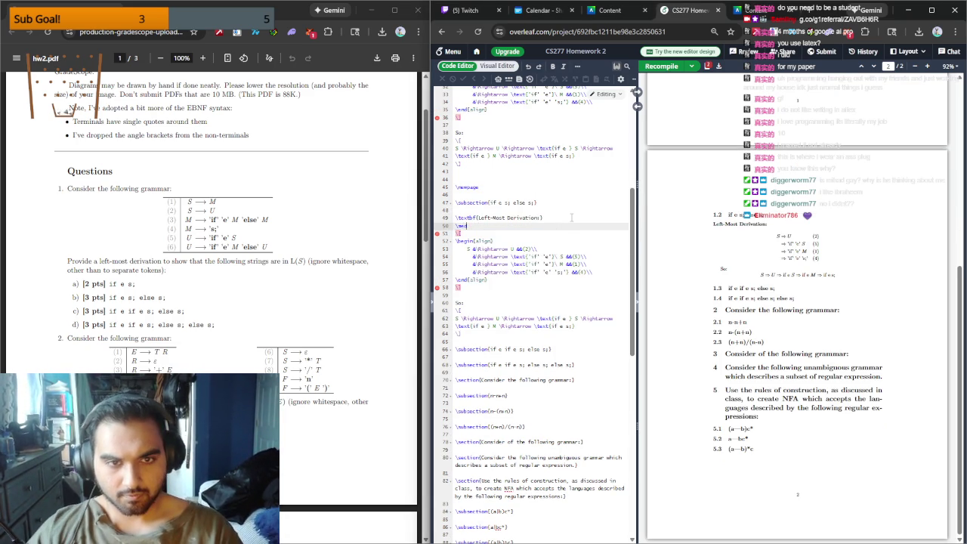
scroll(559, 227, up, 3)
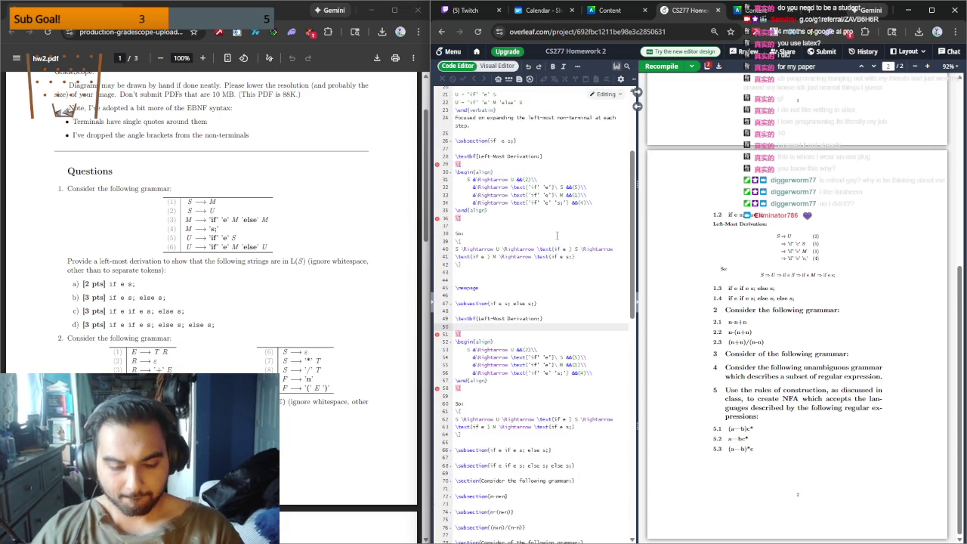
text(\medskip)
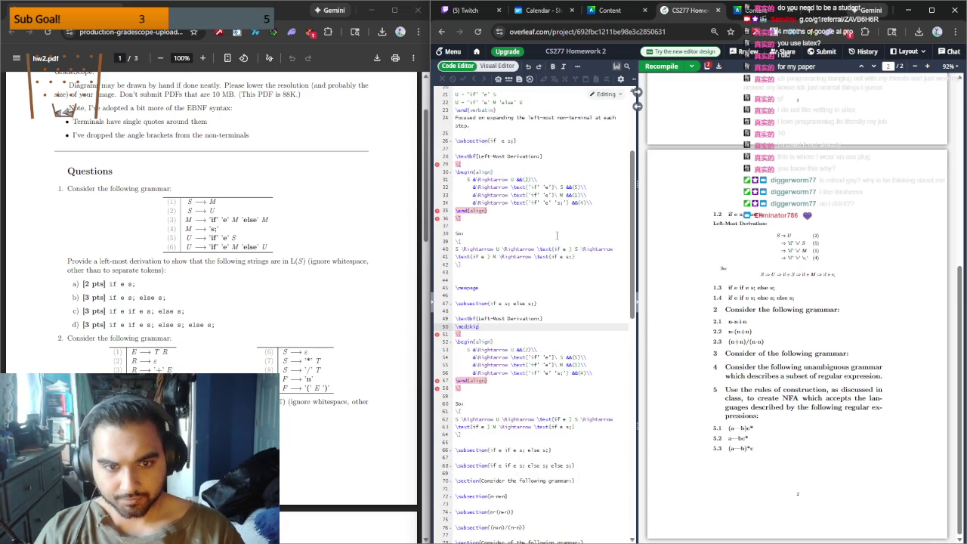
key(ctrl+z)
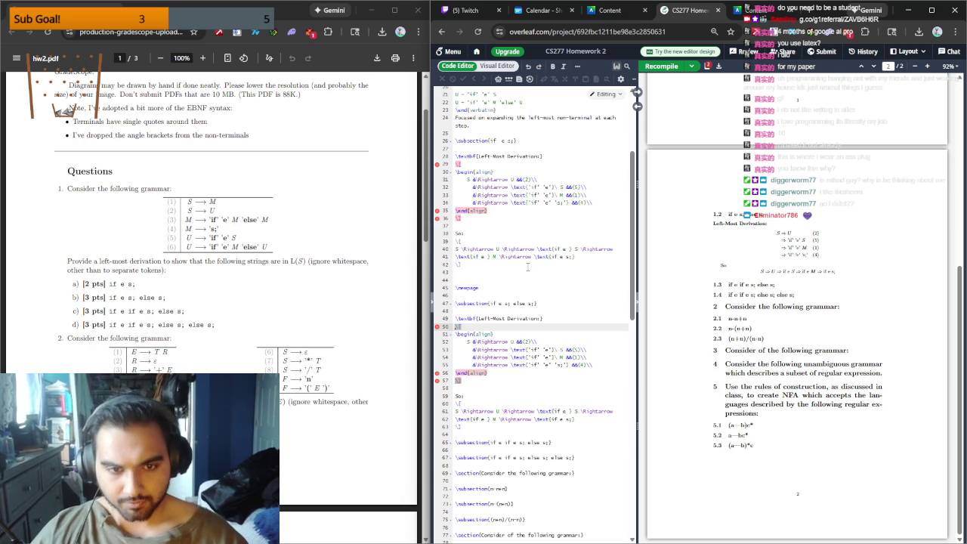
Step: Check the copied derivation lines, then select the first subsection's derivation and So: block
click(510, 365)
key(Down)
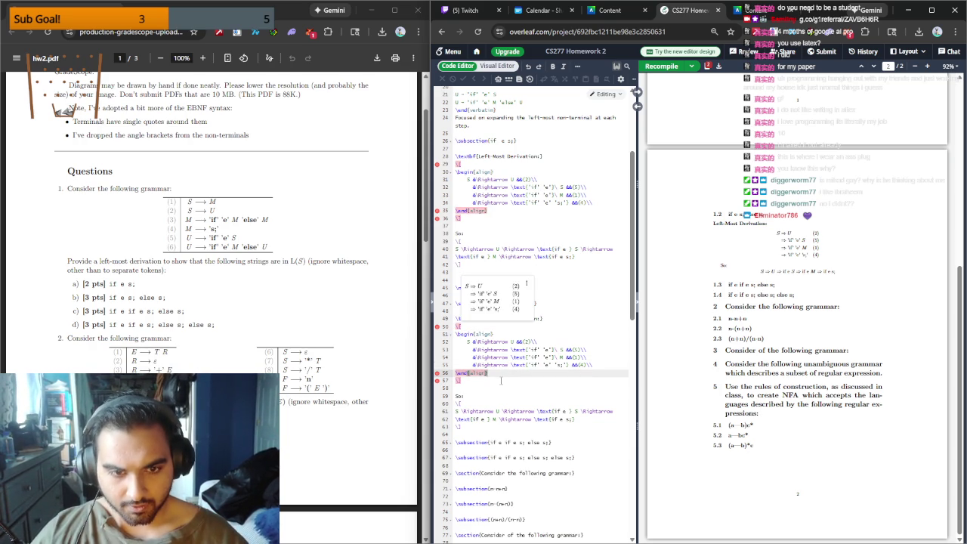
key(Down)
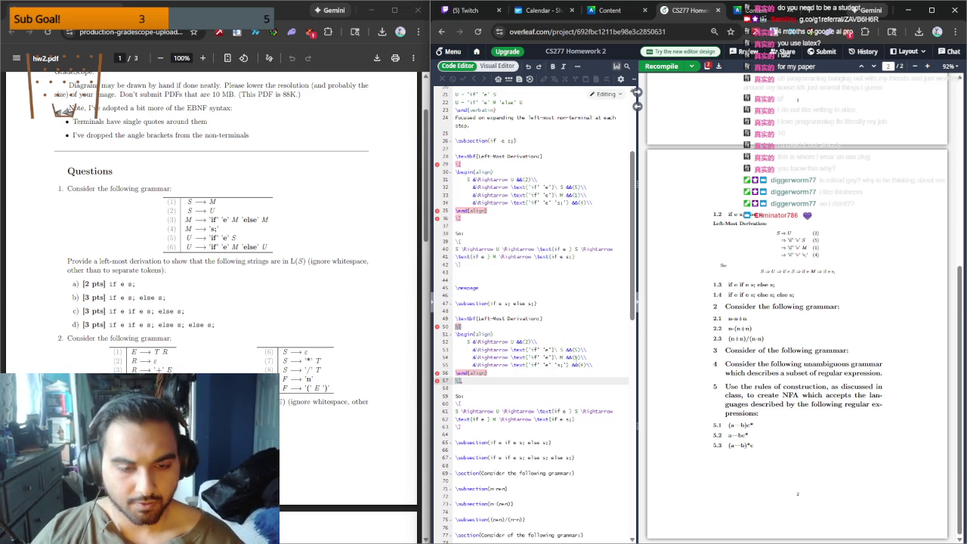
click(606, 365)
click(567, 380)
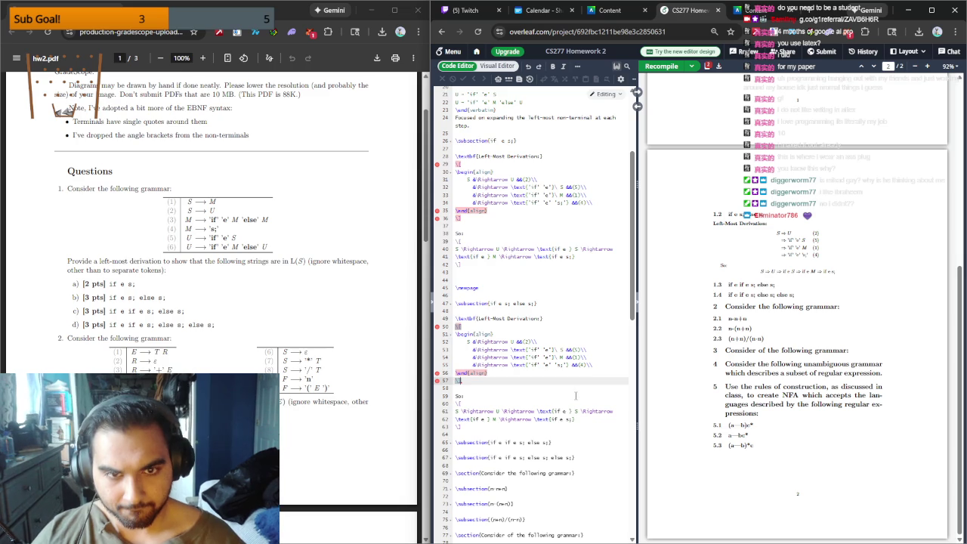
scroll(838, 412, up, 5)
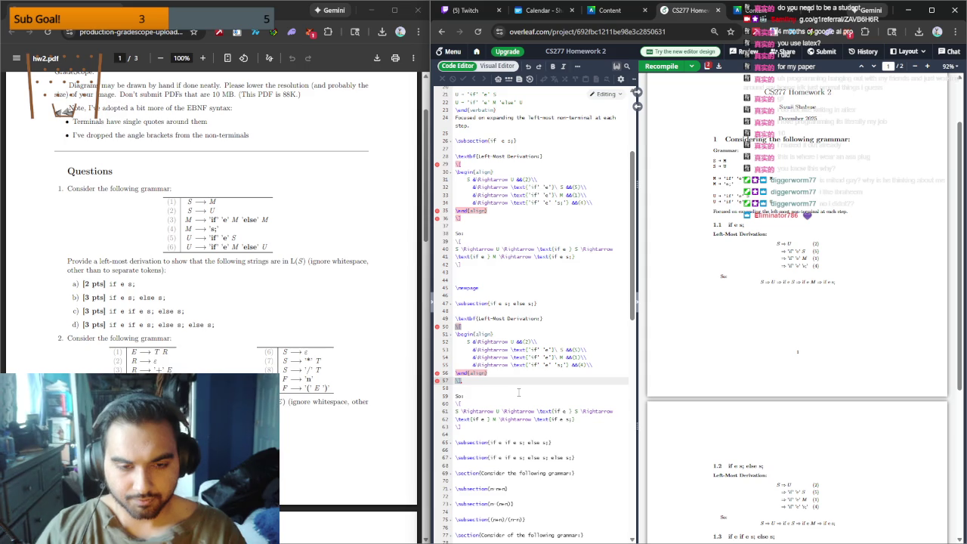
drag(462, 264, 455, 156)
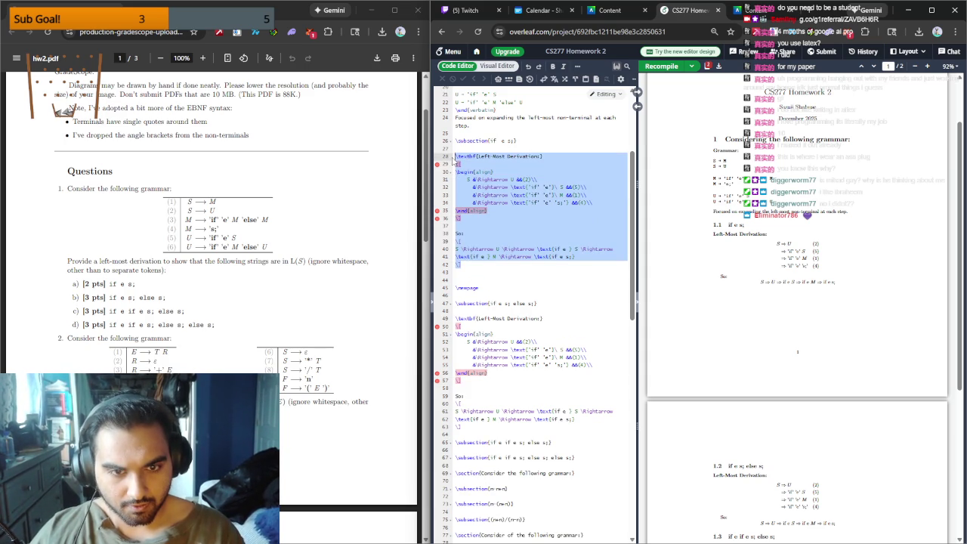
key(ctrl+z)
key(ctrl+z)
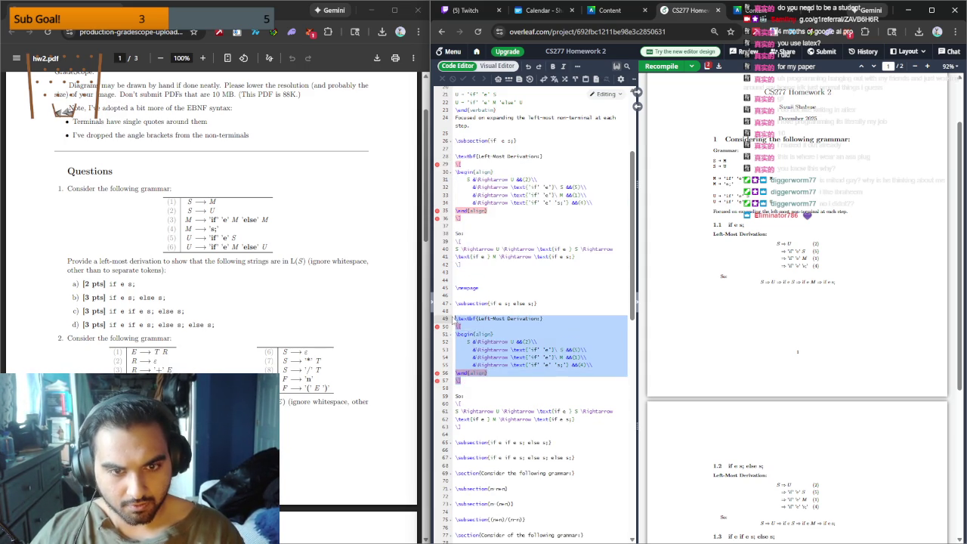
key(ctrl+z)
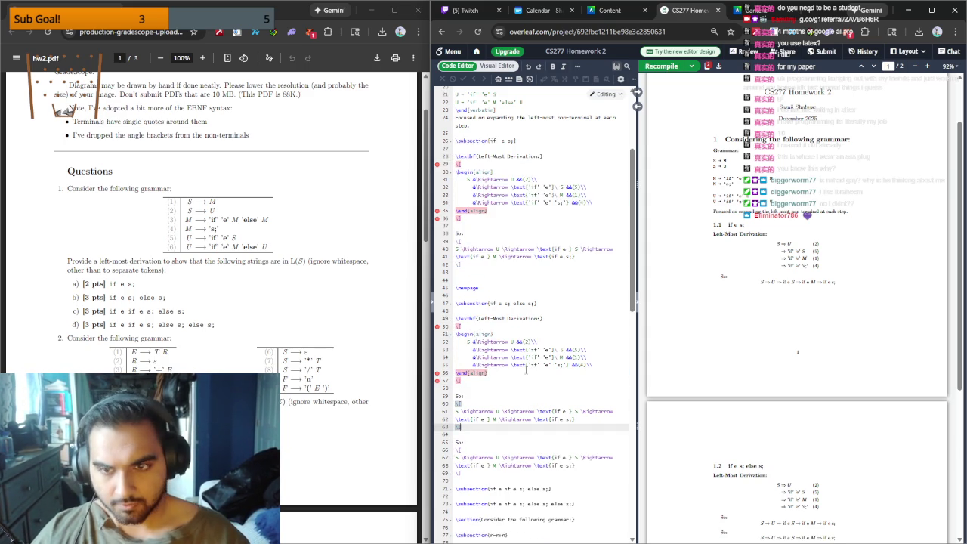
scroll(574, 347, down, 2)
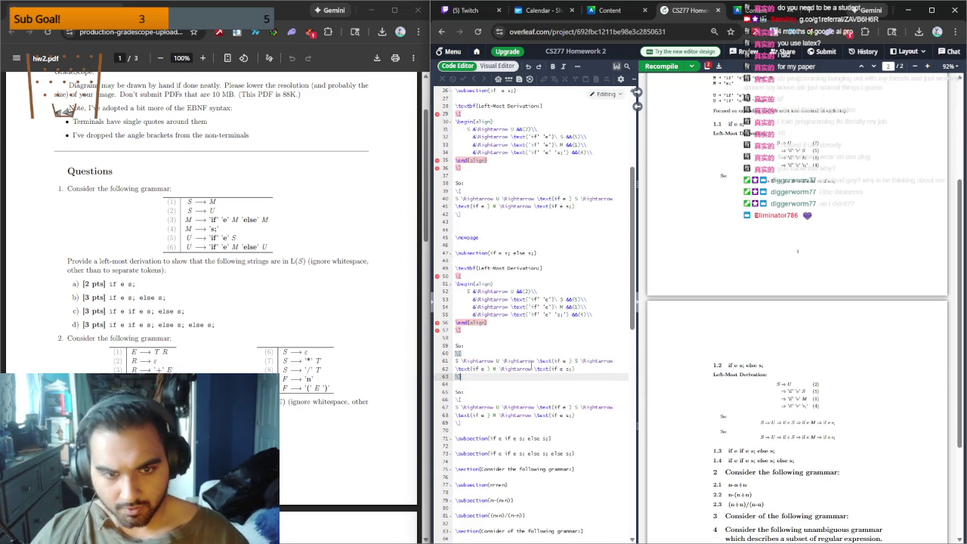
drag(460, 423, 462, 384)
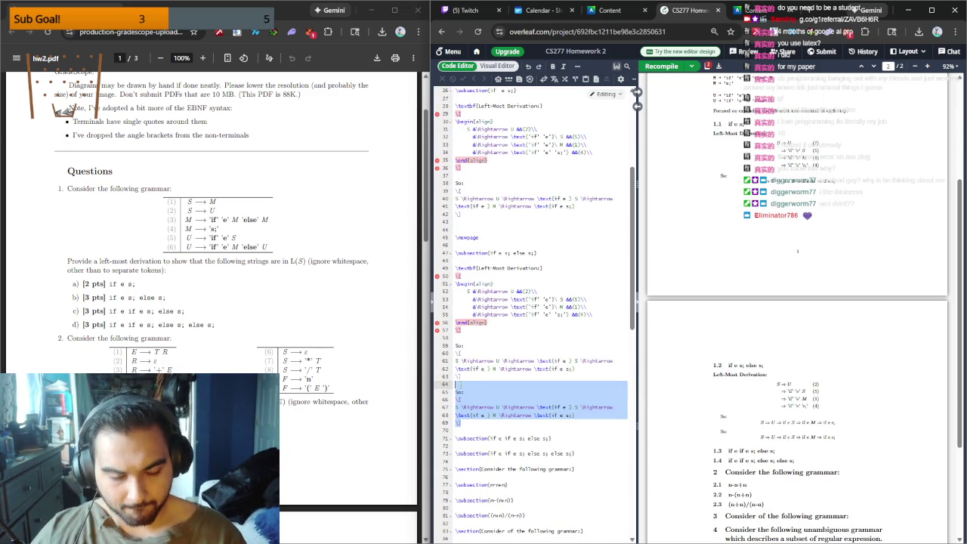
key(BackSpace)
key(Delete)
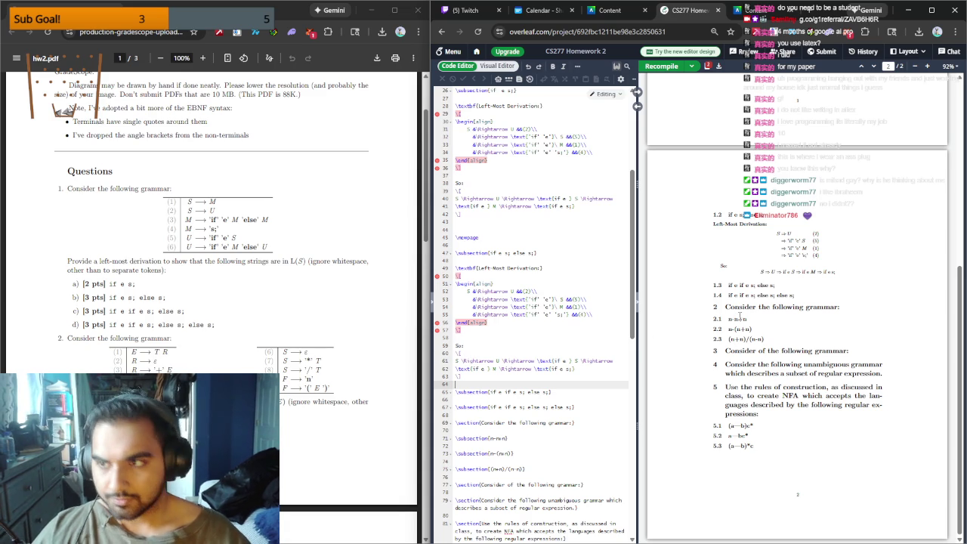
Step: Replace the copied derivation steps with the first step S ⇒ M labelled (1)
click(520, 315)
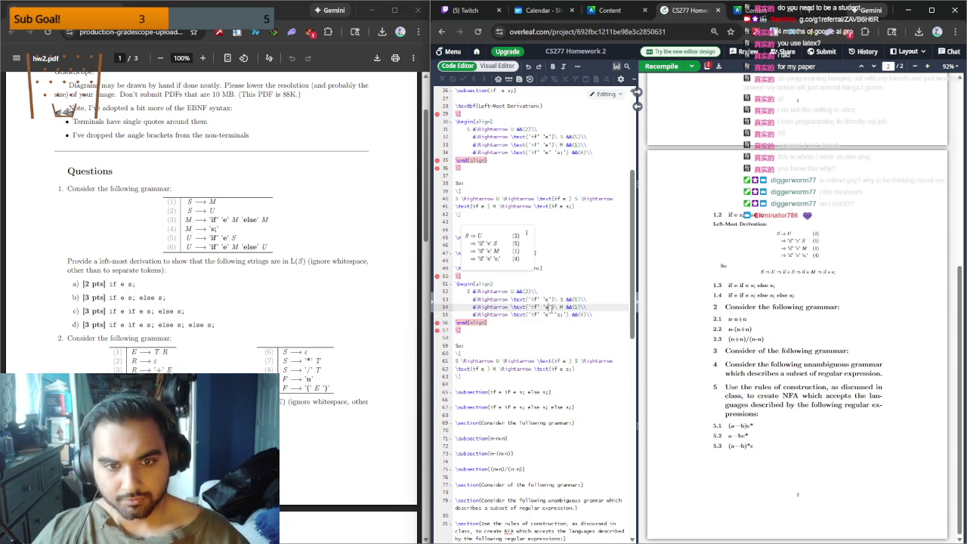
drag(593, 314, 466, 291)
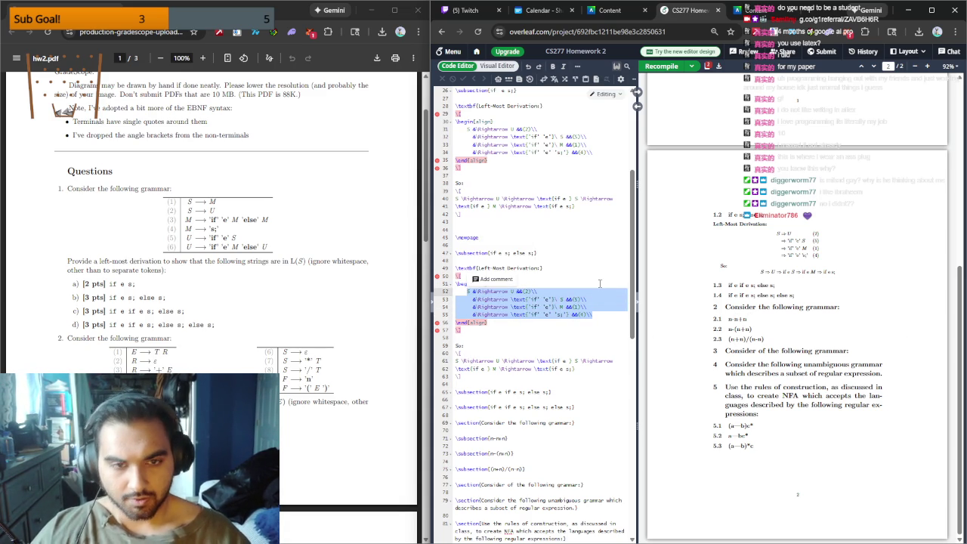
text(S &)
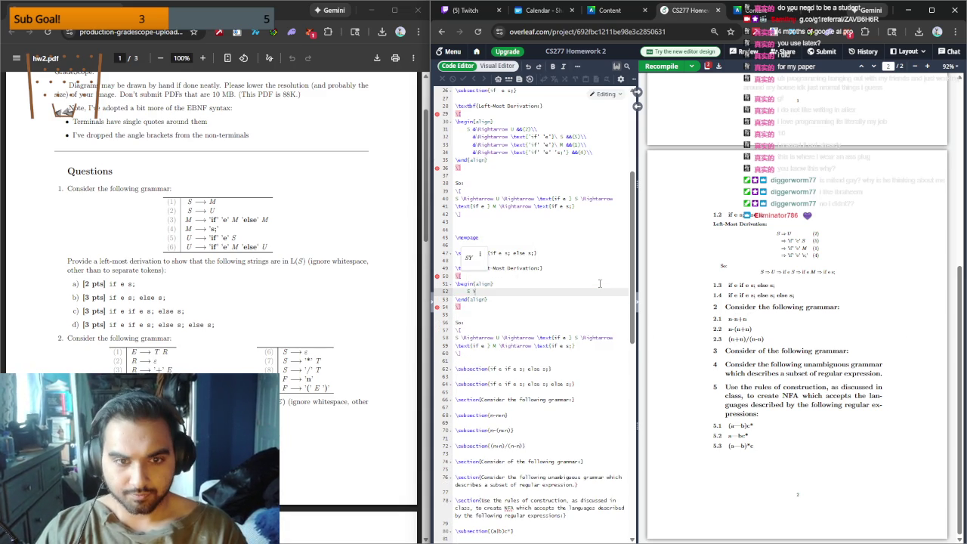
text(\Right)
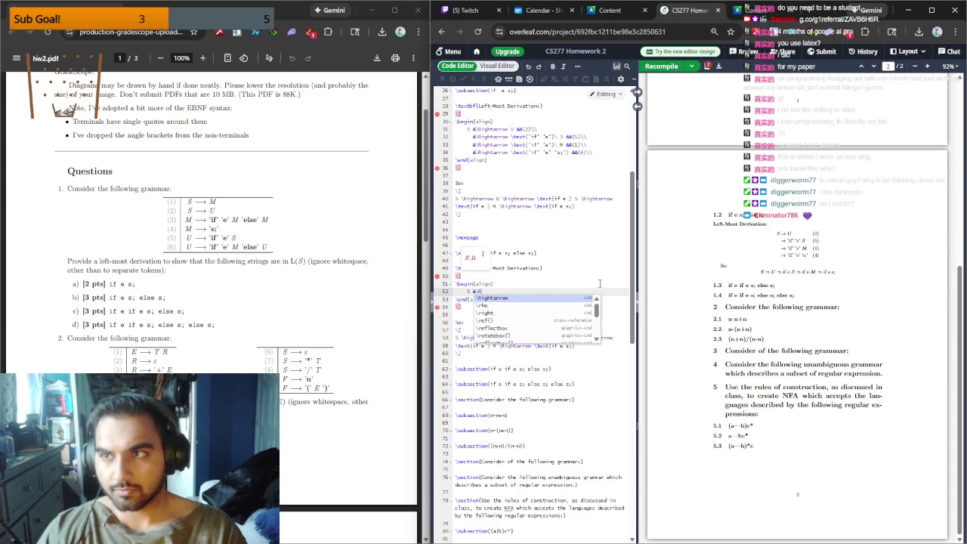
text(arrow M &)
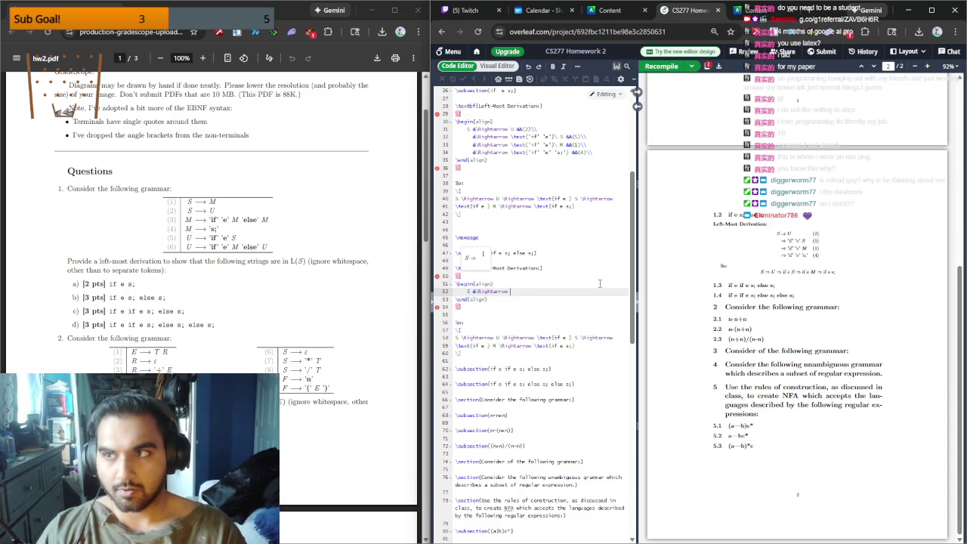
text(&(1)\\)
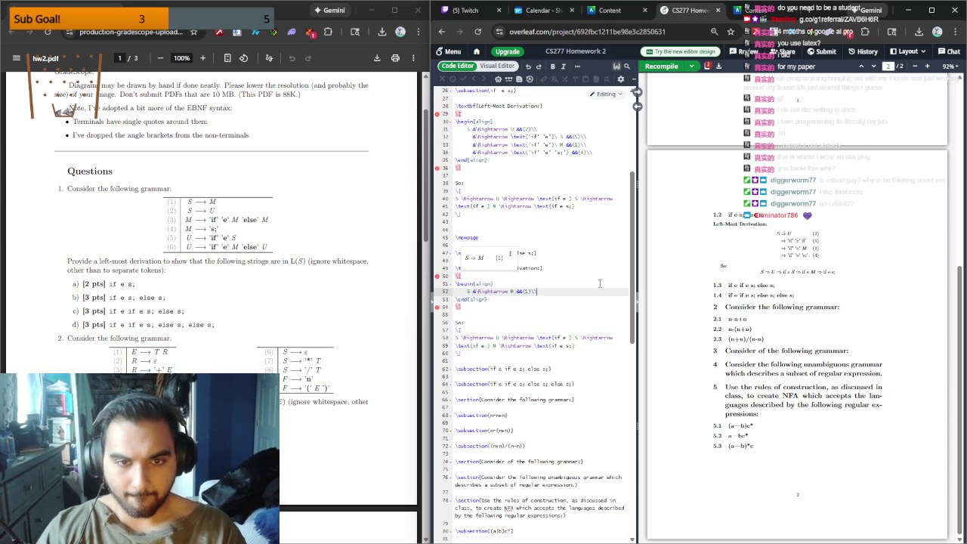
key(Return)
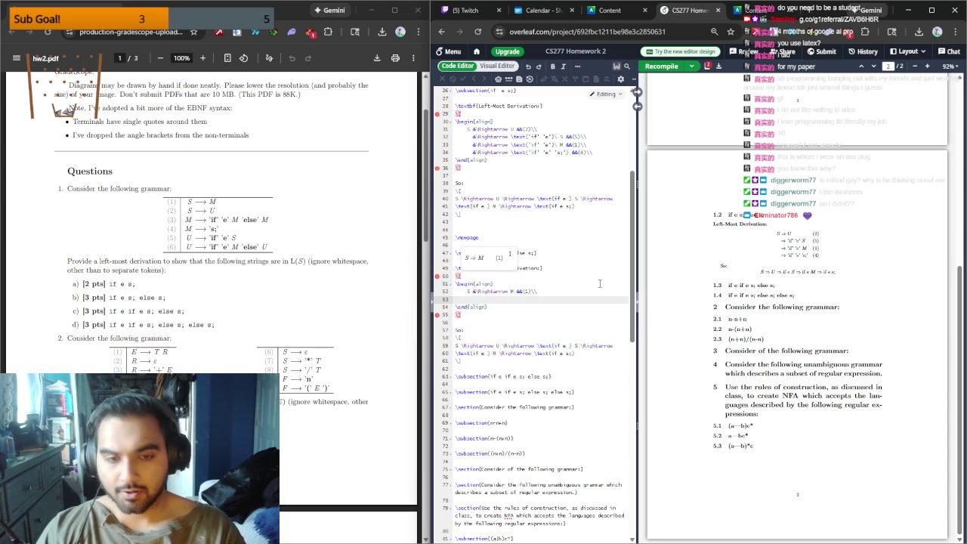
Step: Add the derivation step ⇒ 'if' 'e' M 'else' M labelled (3)
text(&)
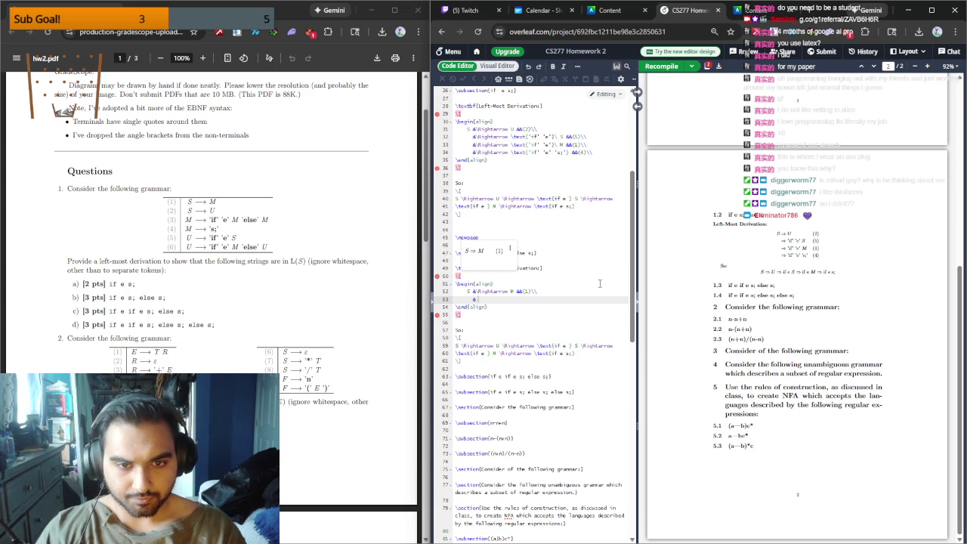
text(\Right)
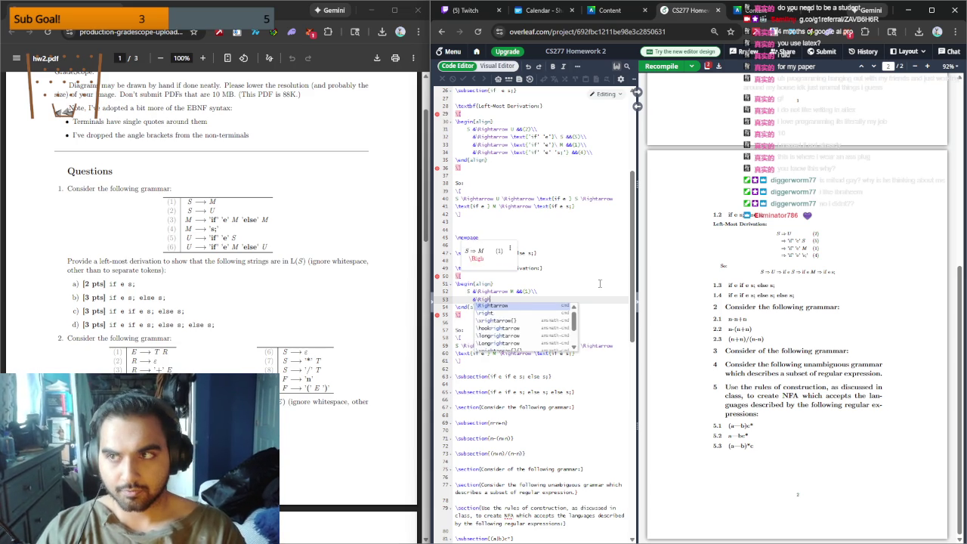
text(arrow)
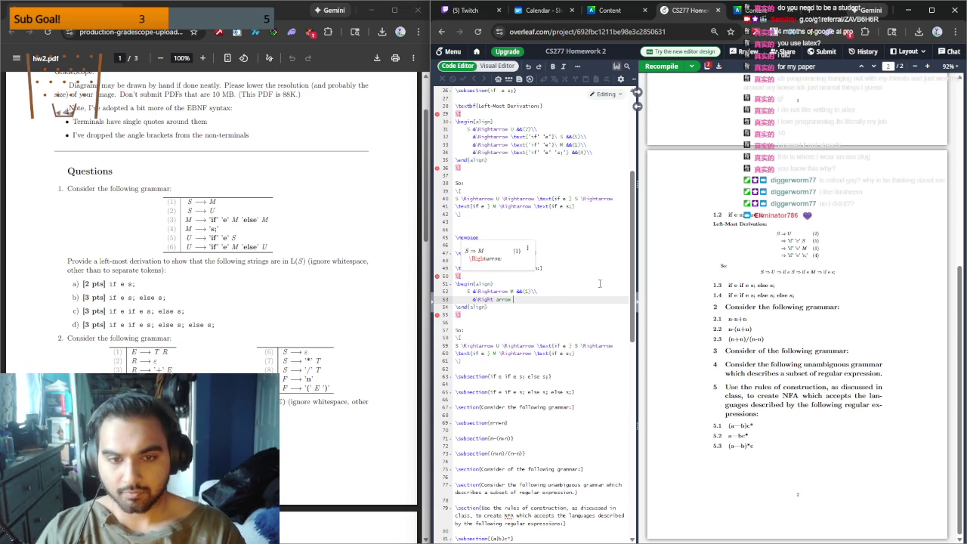
key(Left)
key(Left)
key(Left)
key(BackSpace)
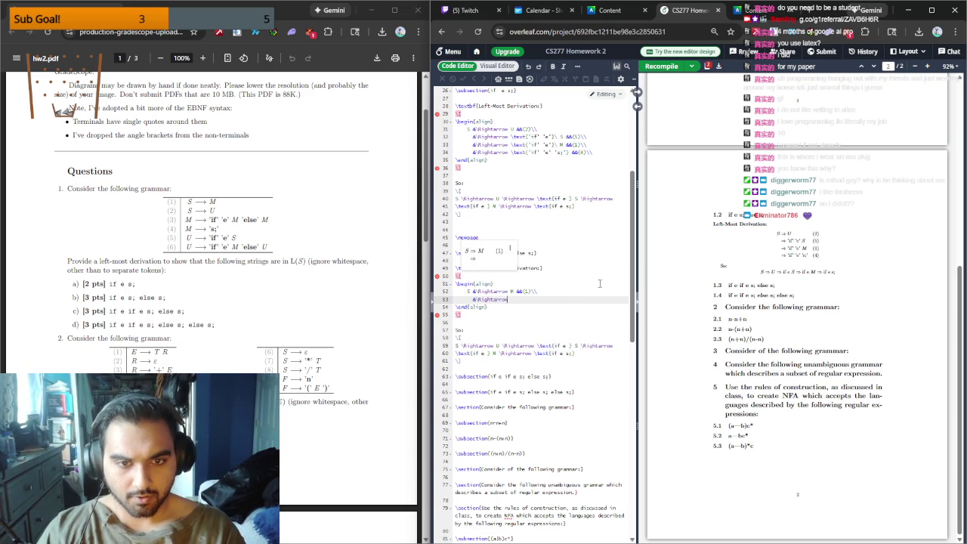
text(ext)
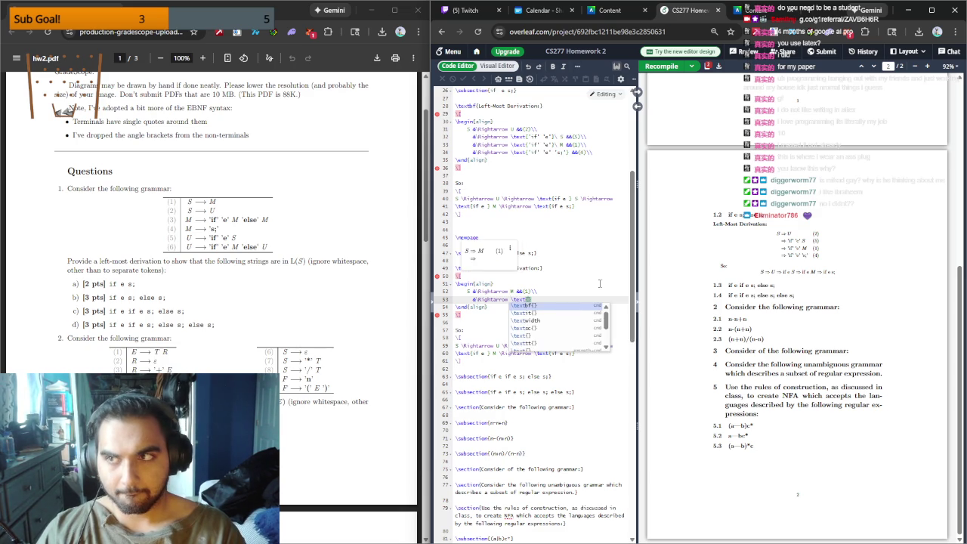
text({'if' 'e')
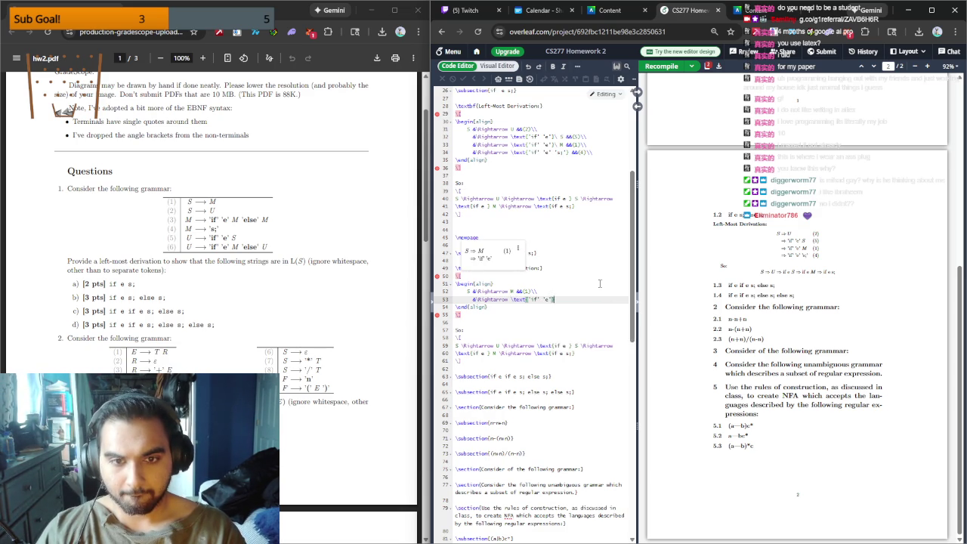
text(\ M\ )
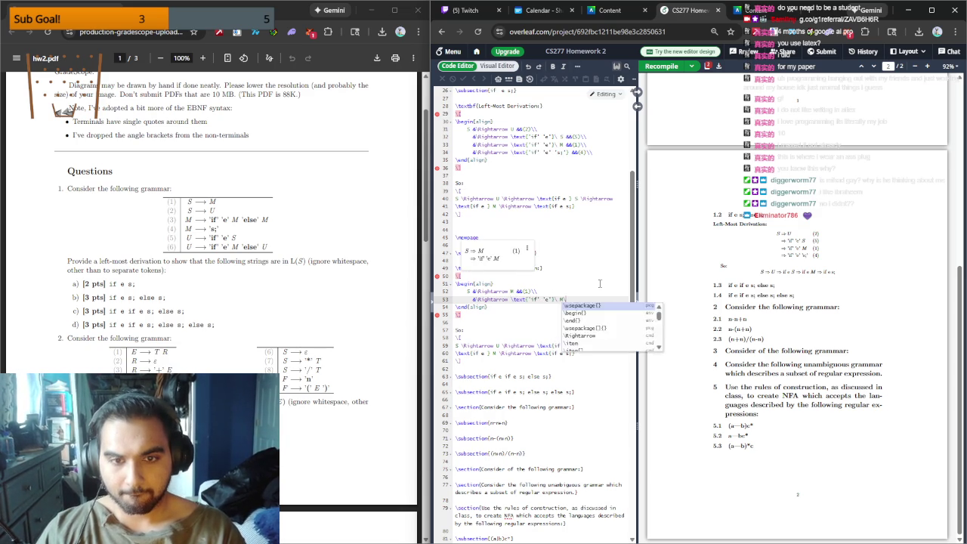
text(	e)
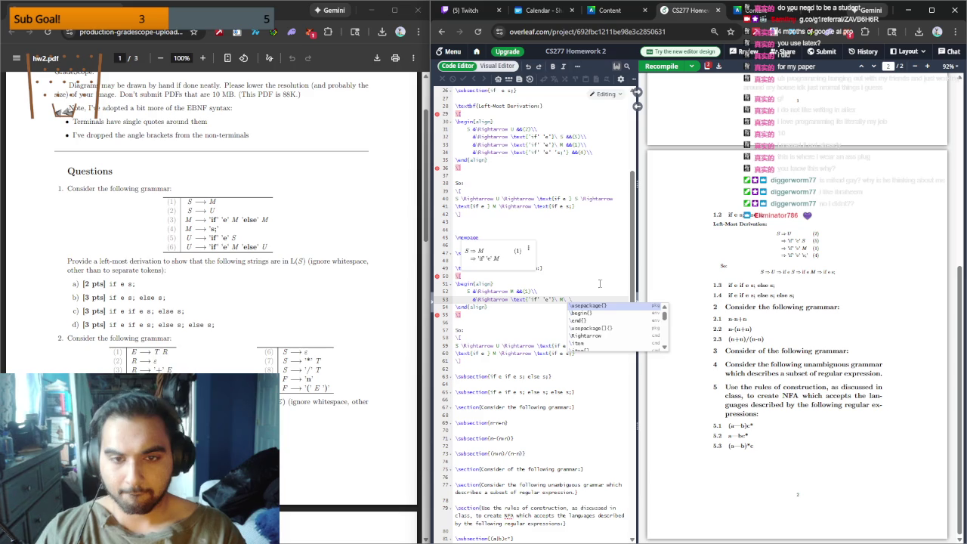
text(xt)
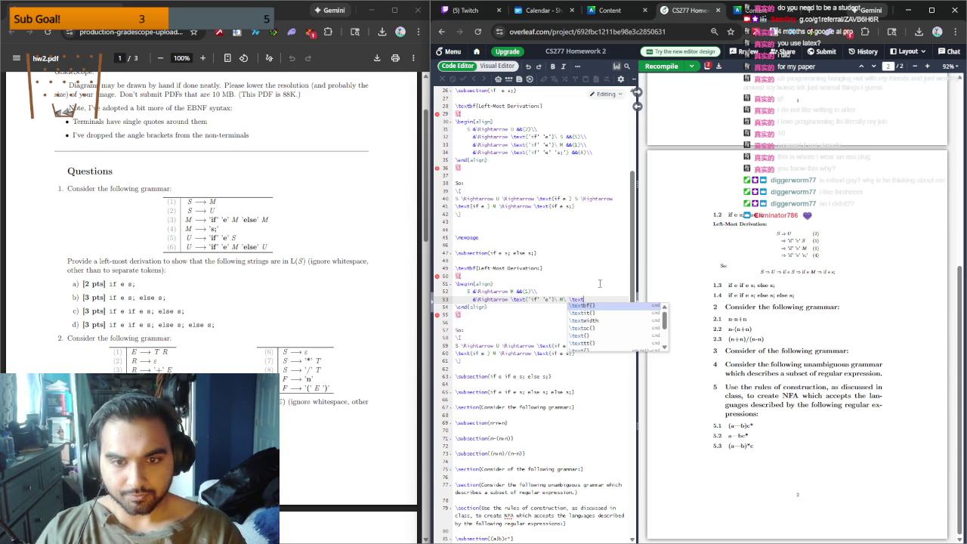
key(Down)
key(Down)
key(Down)
key(Down)
key(Return)
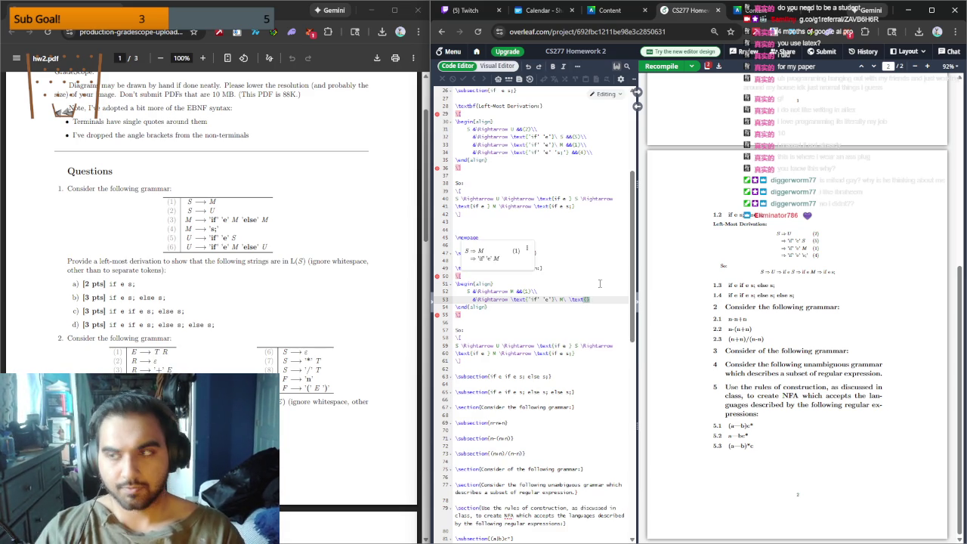
text('else'})
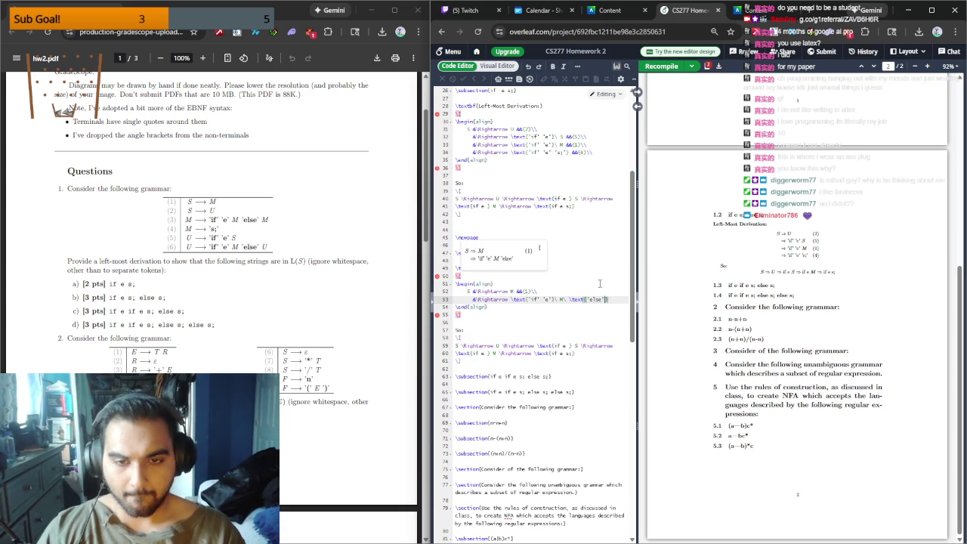
text(\ M )
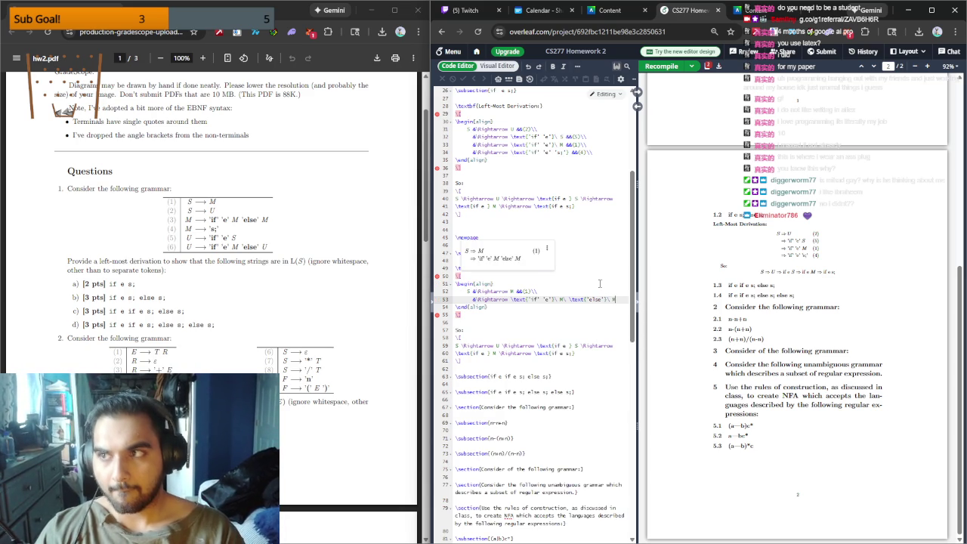
text(&&(3))
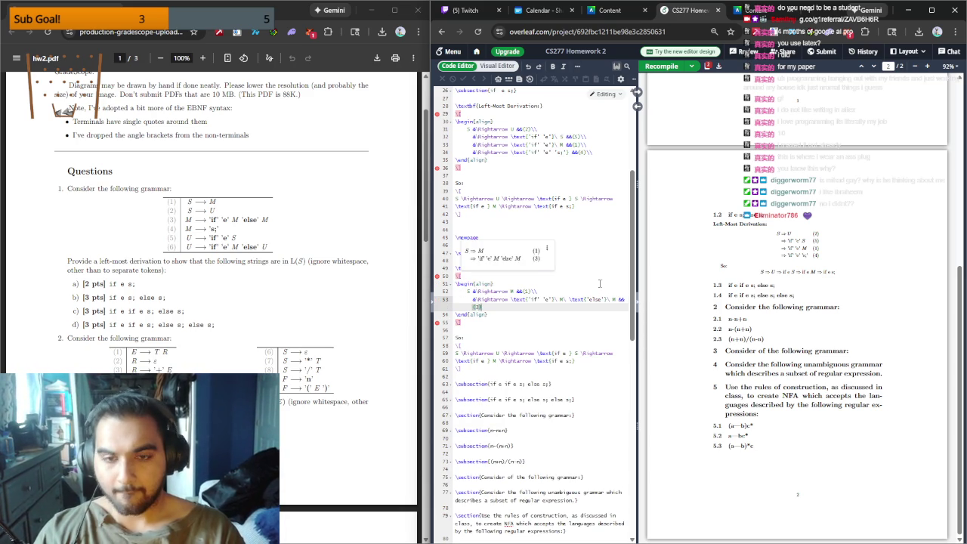
text(\\)
key(Return)
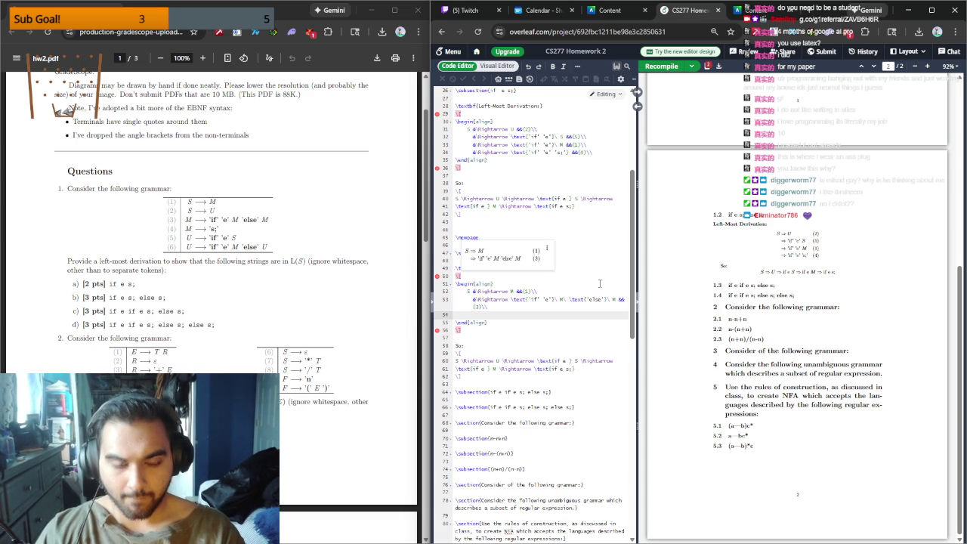
Step: Add the final derivation step labelled (4), ending with 'else' 's;'
text(&)
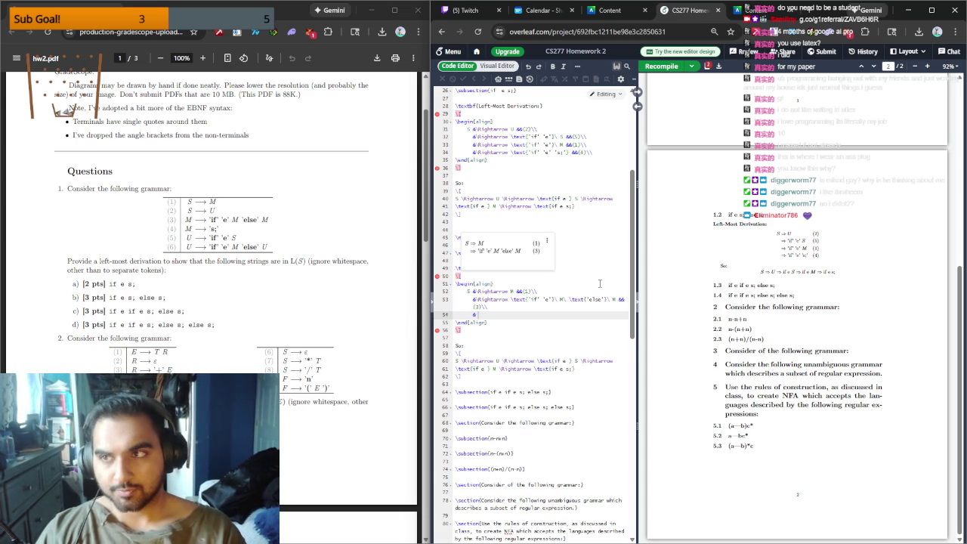
text(\Rightar)
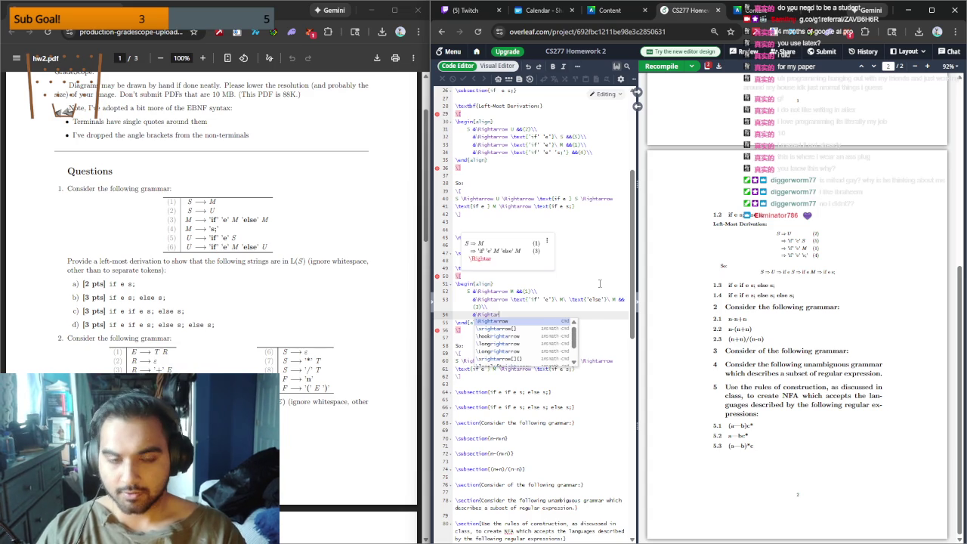
key(Return)
text(ext)
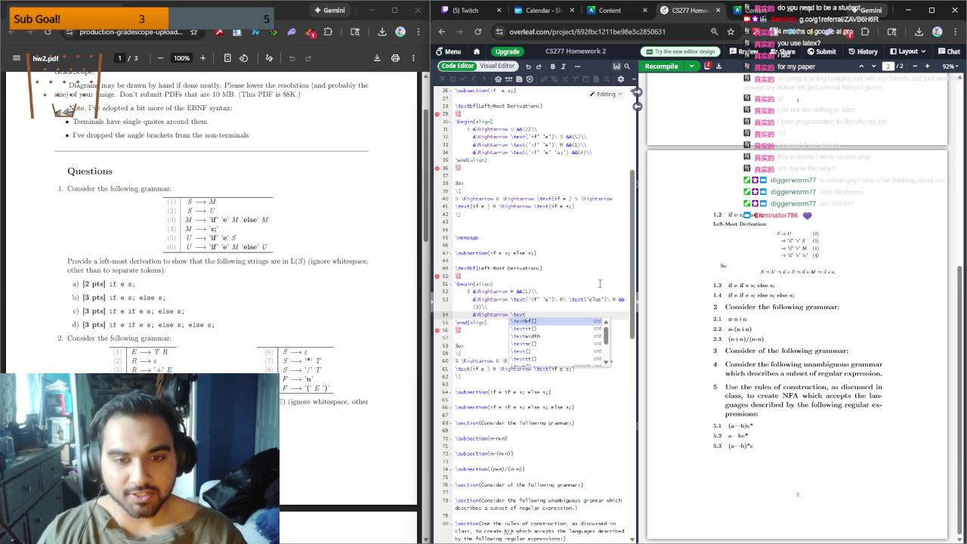
key(Down)
key(Down)
key(Down)
key(Down)
key(Return)
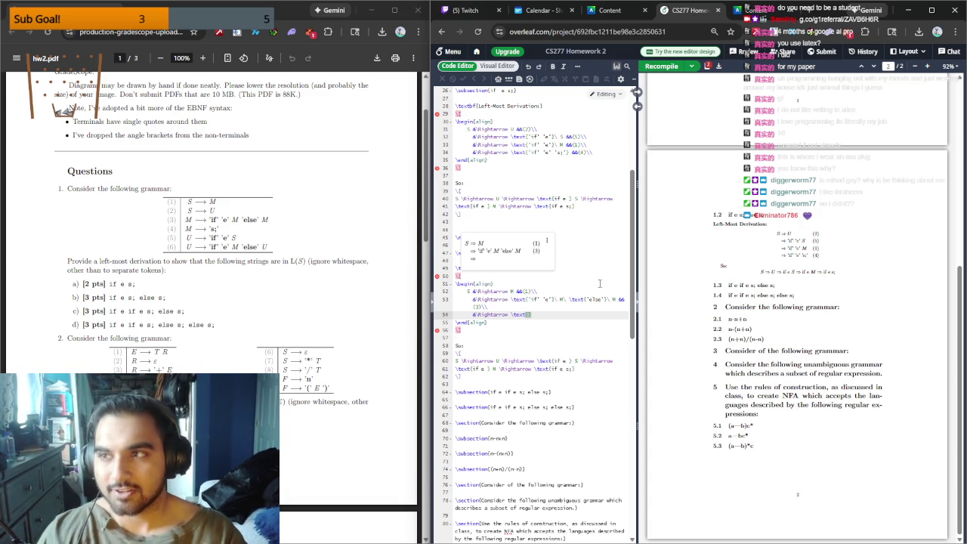
text('if'' 'e' 's)
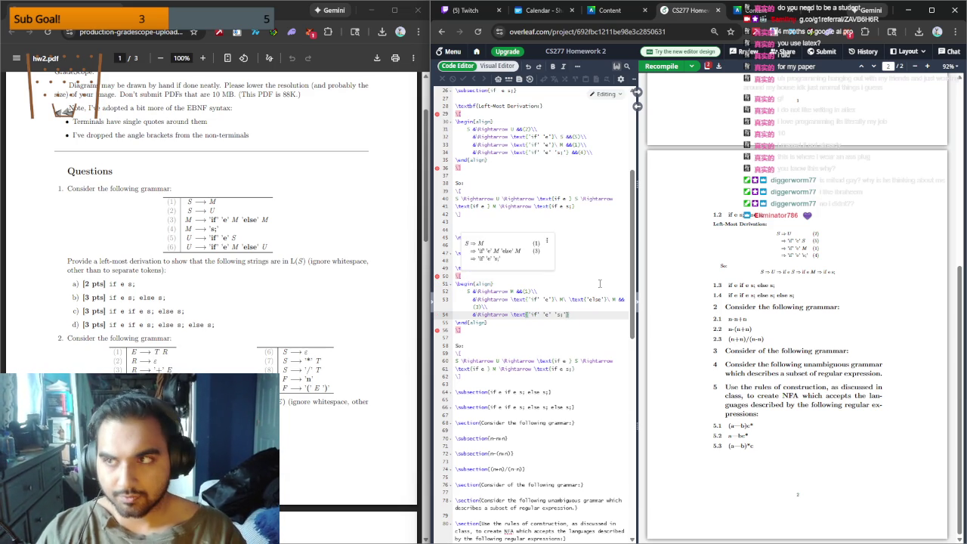
text(\ \text)
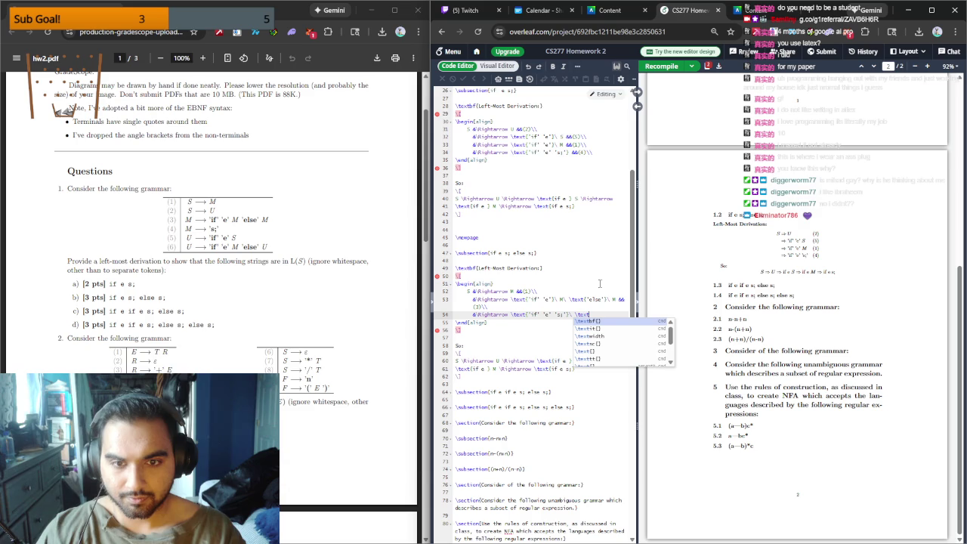
text({')
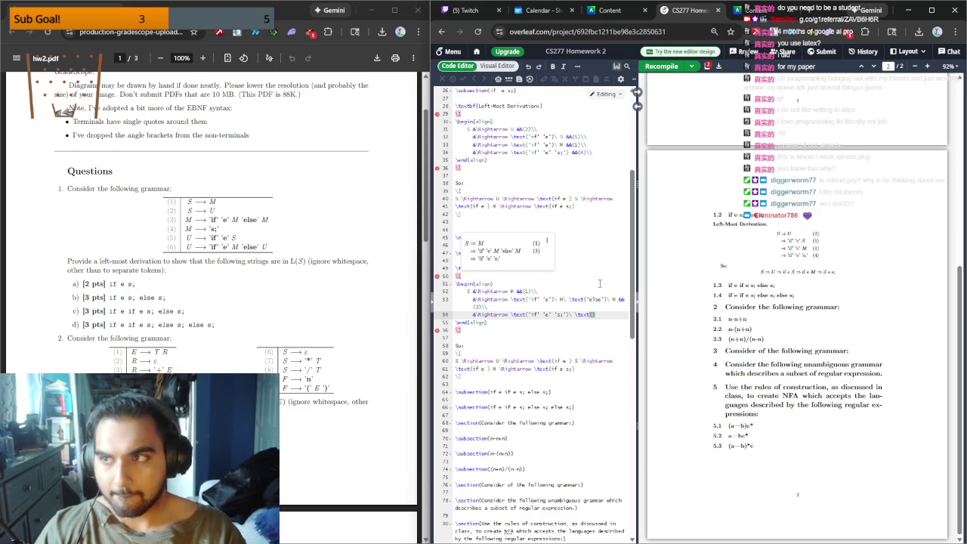
text(e')
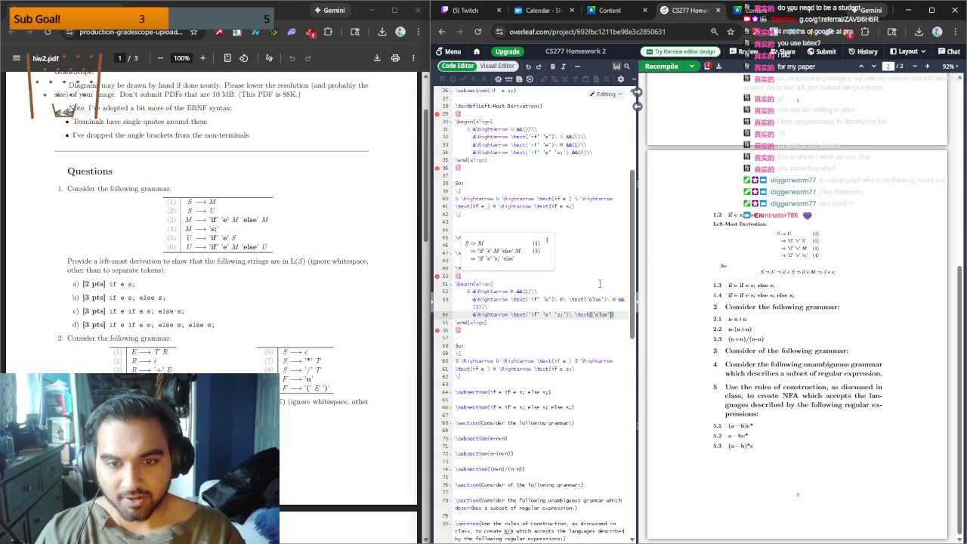
text(\M)
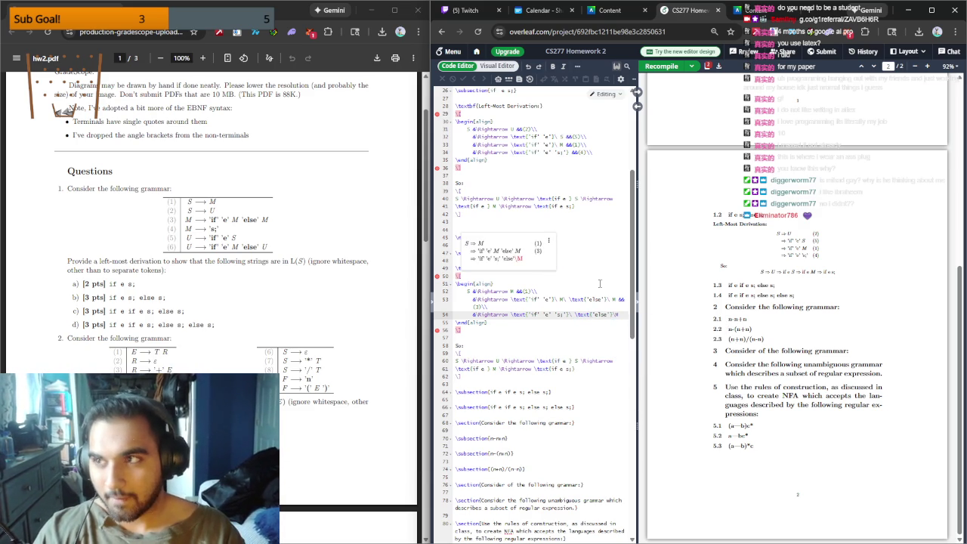
text( &&(4)
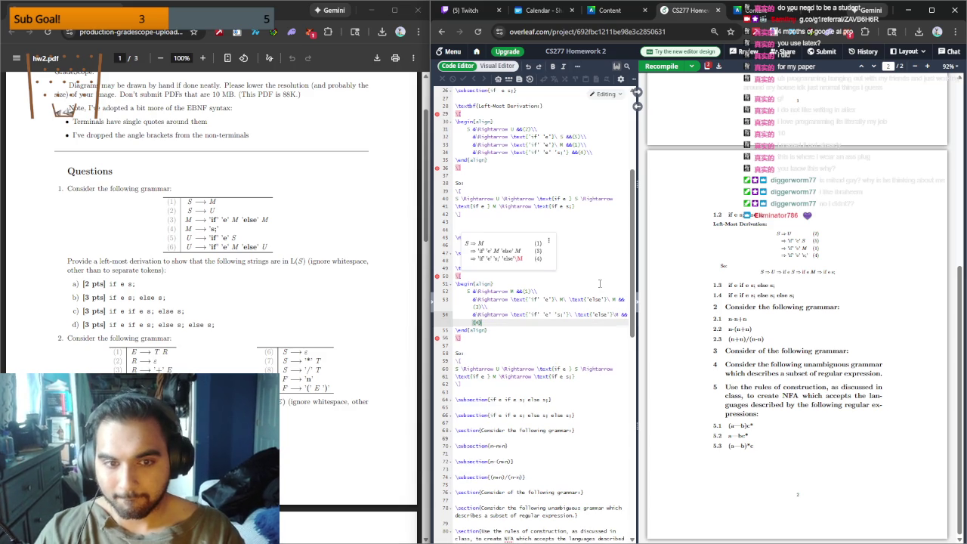
text()\\ \)
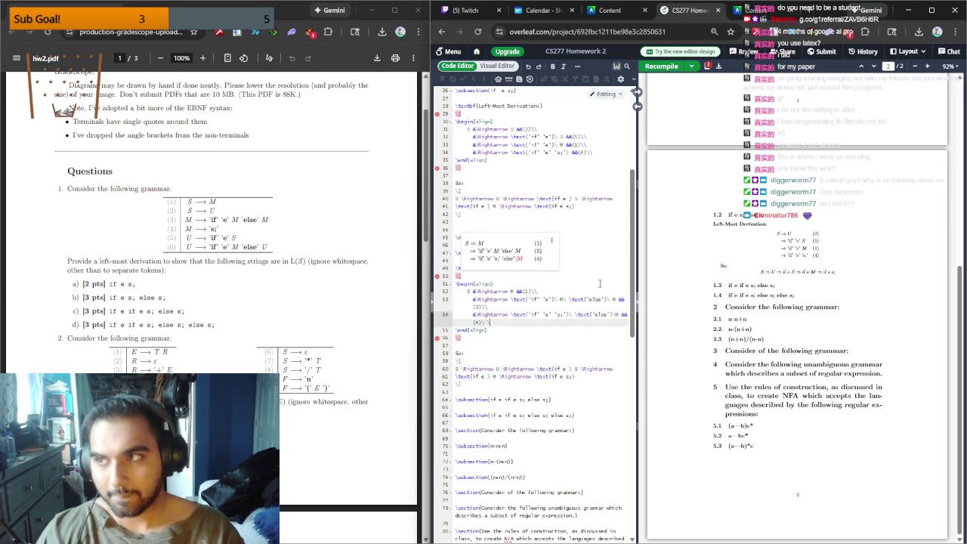
text(text)
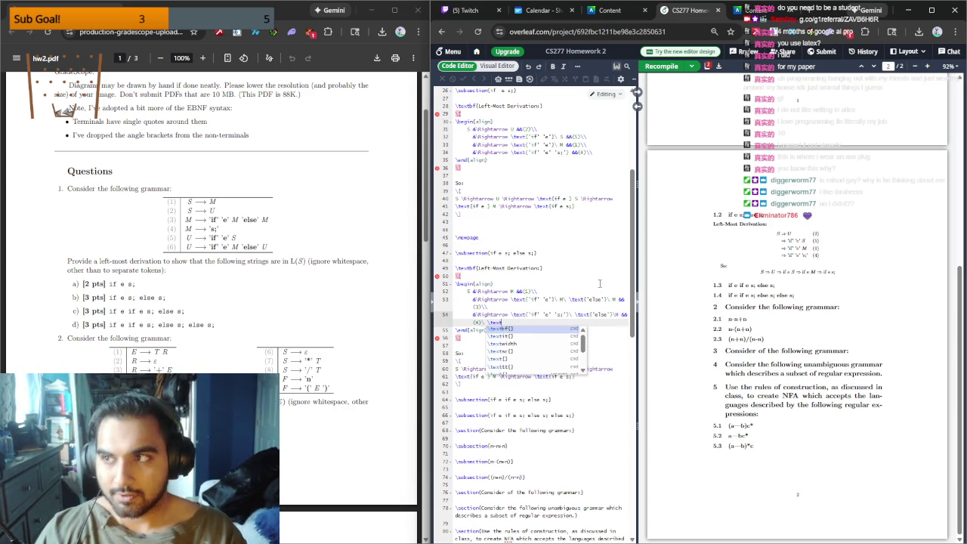
key(Down)
key(Down)
key(Down)
key(Down)
key(Return)
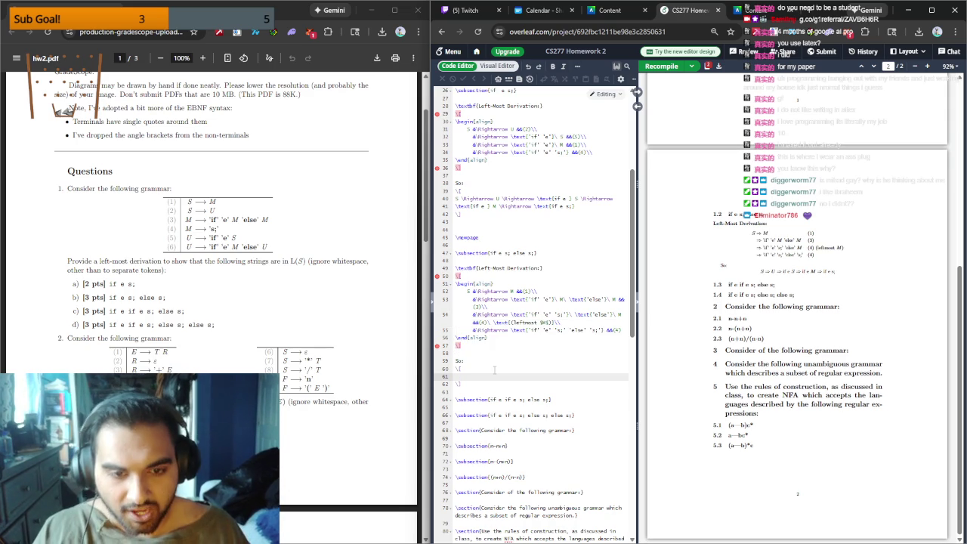
Step: Start the summary with S ⇒ M ⇒ if e M else M
text(\Rightarrow M)
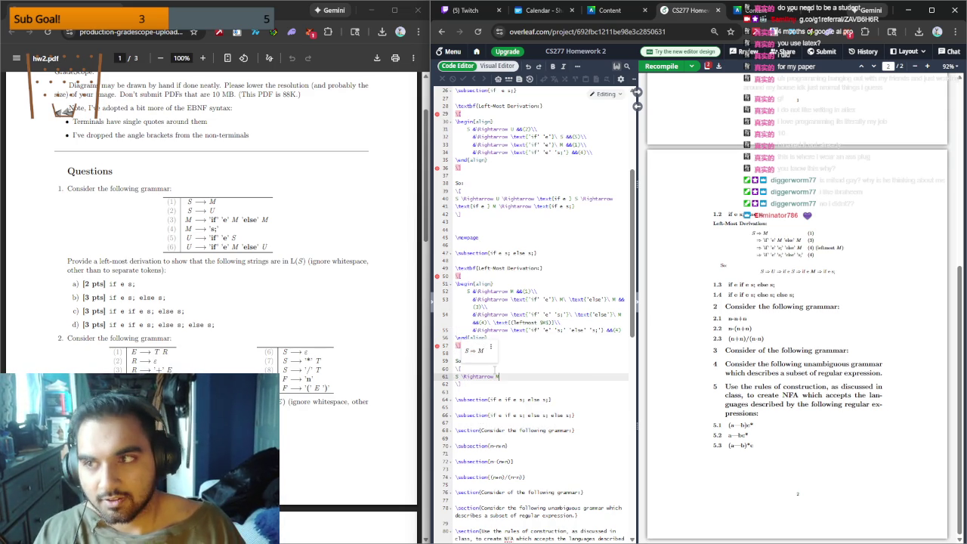
key(Return)
text(\Rightarrow M)
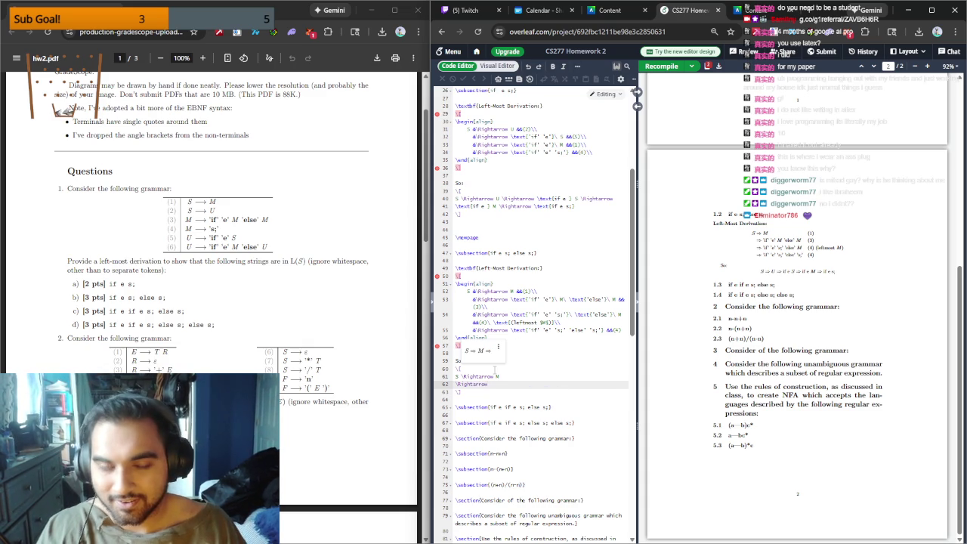
text(	ext)
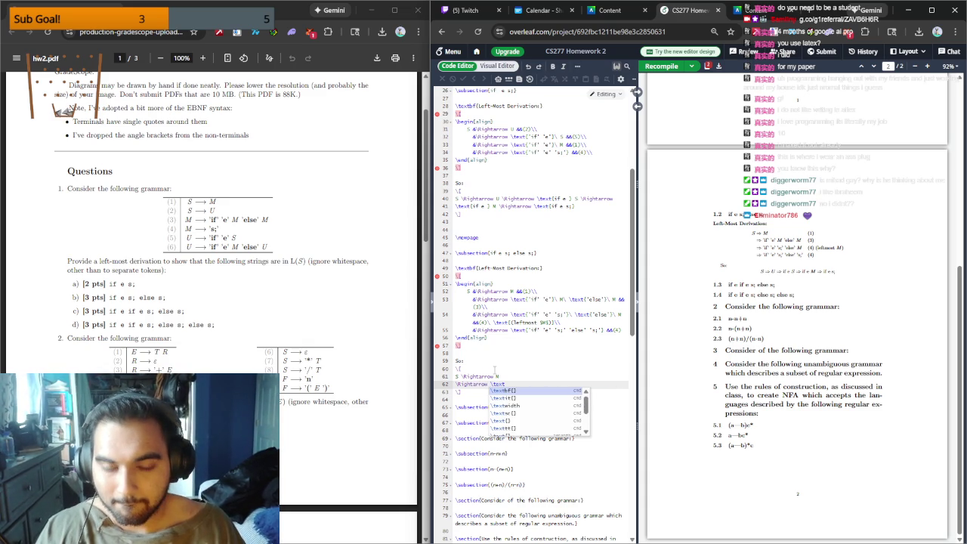
key(Down)
key(Down)
key(Down)
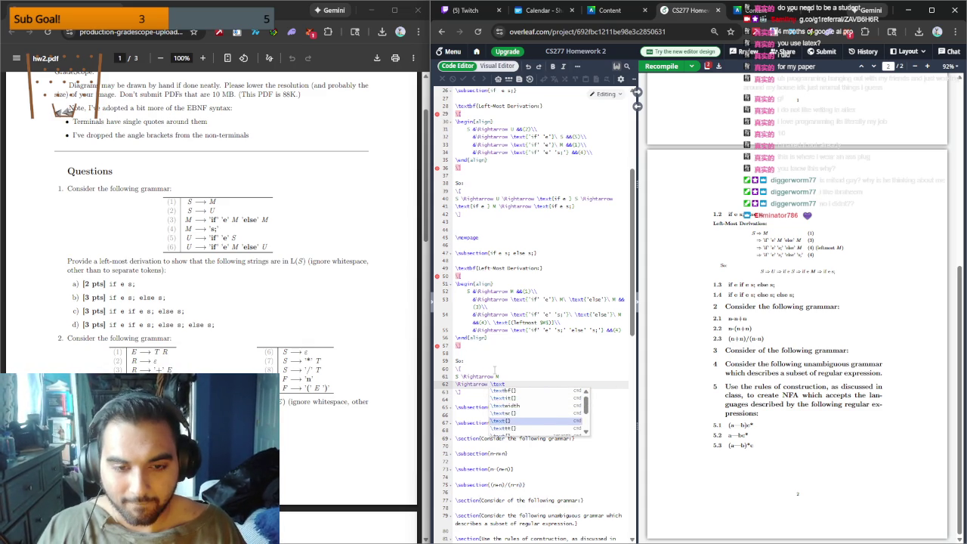
key(Return)
text(if e M )
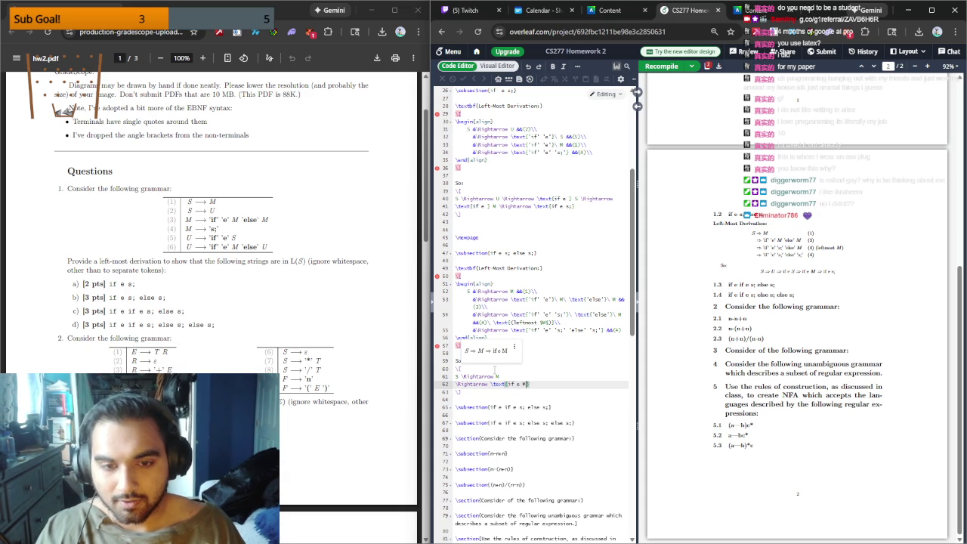
text(else M)
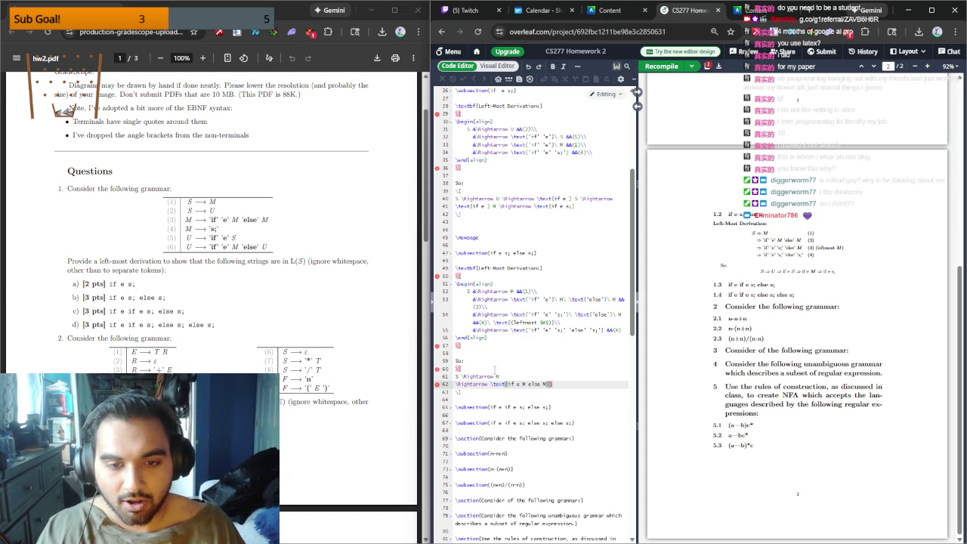
Step: Duplicate the summary line and change the copy to ⇒ if e s; else M
key(shift+Left)
key(shift+Left)
key(shift+Left)
key(shift+Left)
key(shift+Left)
key(shift+Left)
key(shift+Left)
key(shift+Left)
key(shift+Left)
key(shift+Left)
key(shift+Left)
key(shift+Left)
key(ctrl+c)
key(Right)
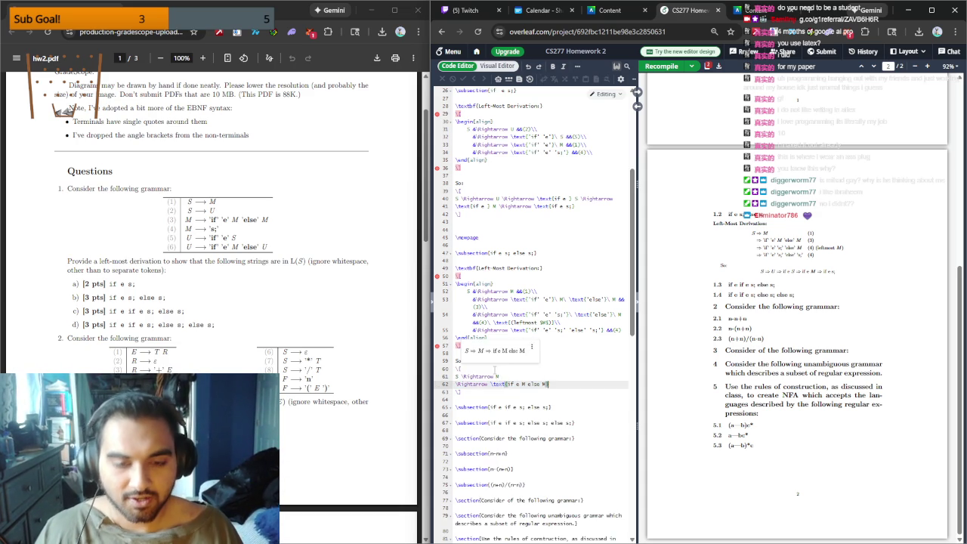
key(Return)
key(ctrl+v)
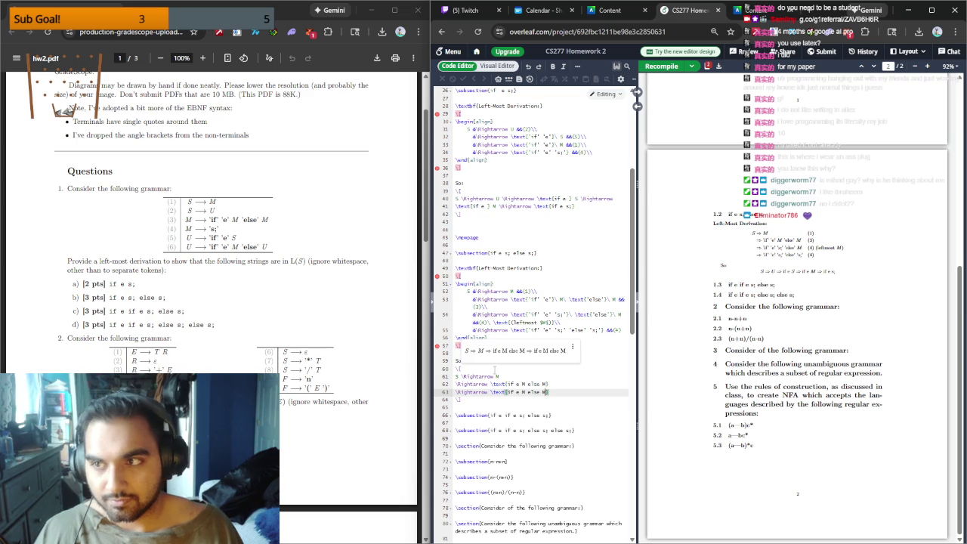
key(shift+Left)
key(shift+Left)
key(shift+Left)
key(shift+Left)
key(shift+Left)
key(shift+Left)
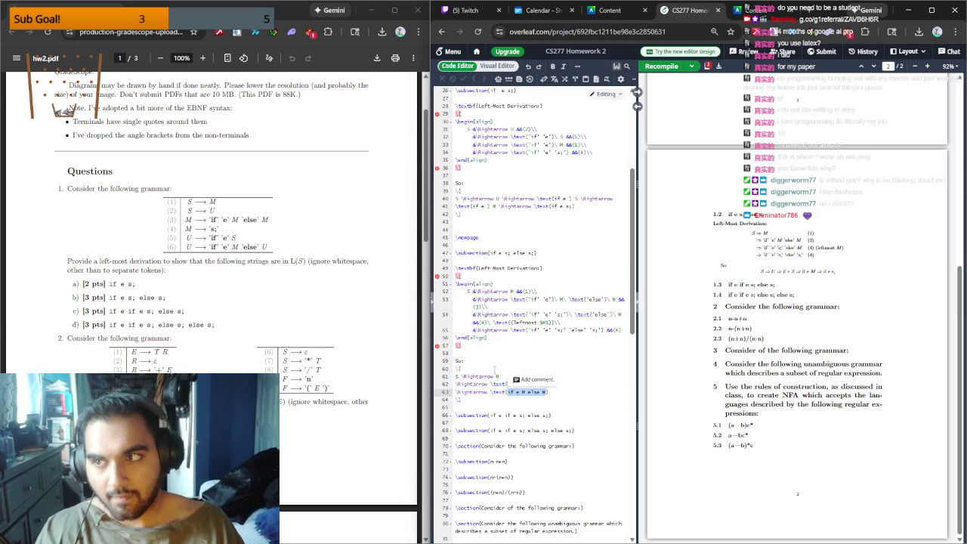
text(if e s; else M)
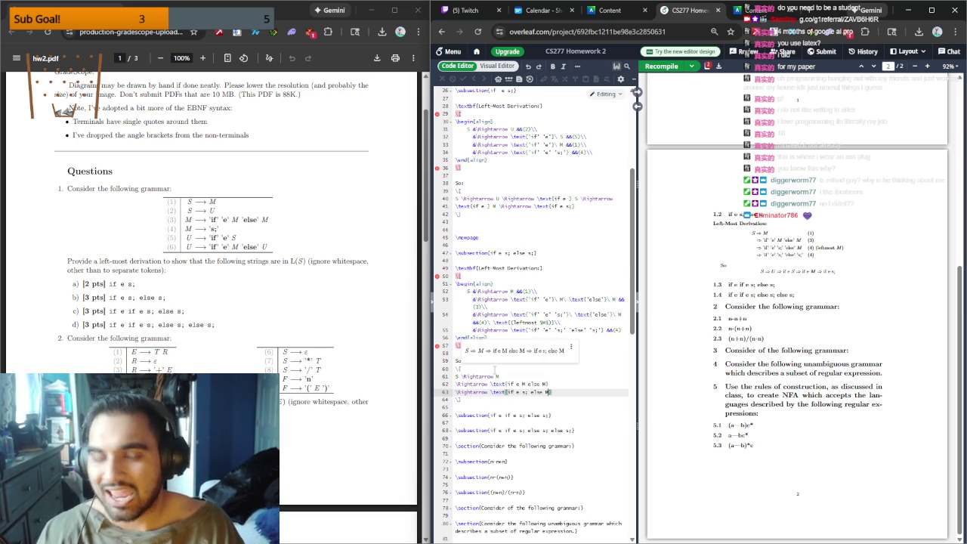
Step: Add a last summary line reading ⇒ if e s; else s;
key(End)
key(Return)
key(ctrl+v)
key(ctrl+shift+Left)
key(ctrl+shift+Left)
key(ctrl+shift+Left)
key(ctrl+shift+Left)
key(ctrl+shift+Left)
text(if e s; )
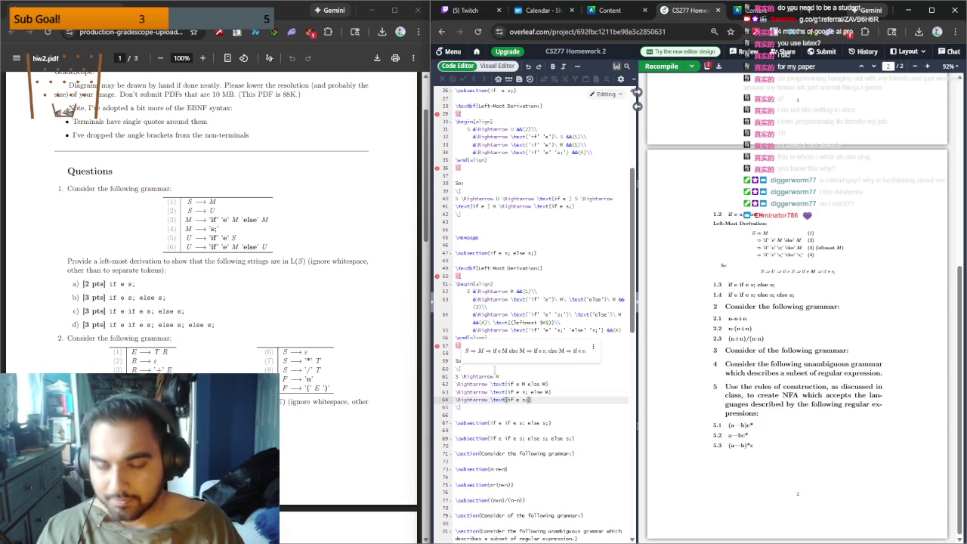
text(else )
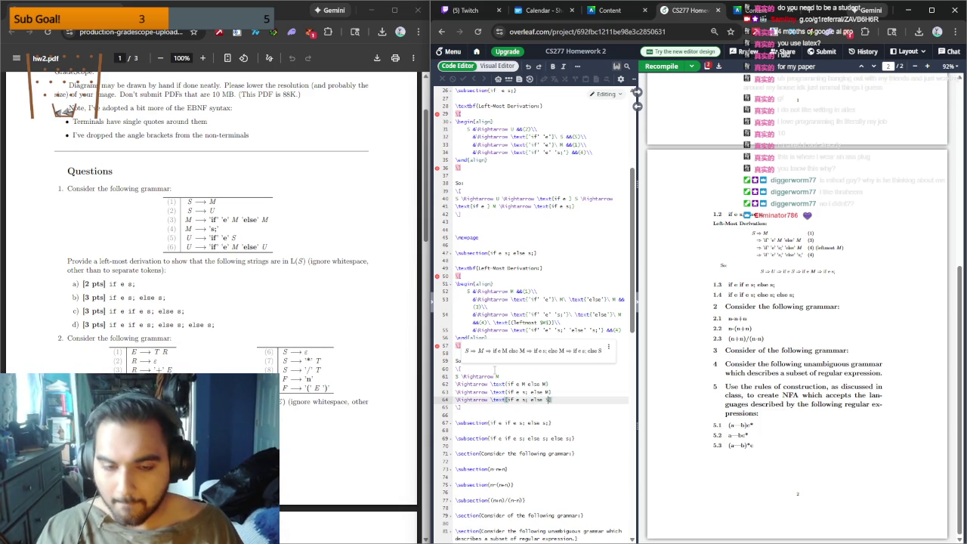
text(s;)
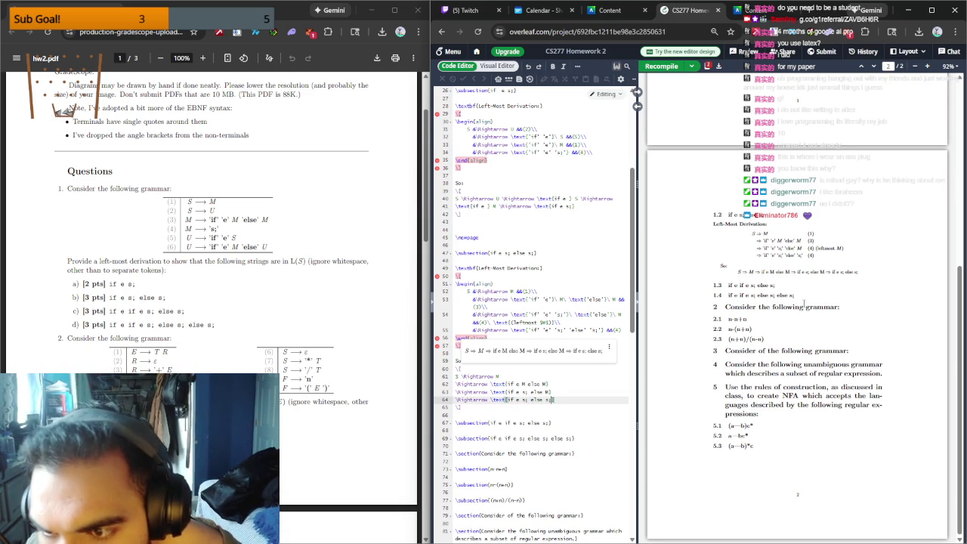
click(568, 382)
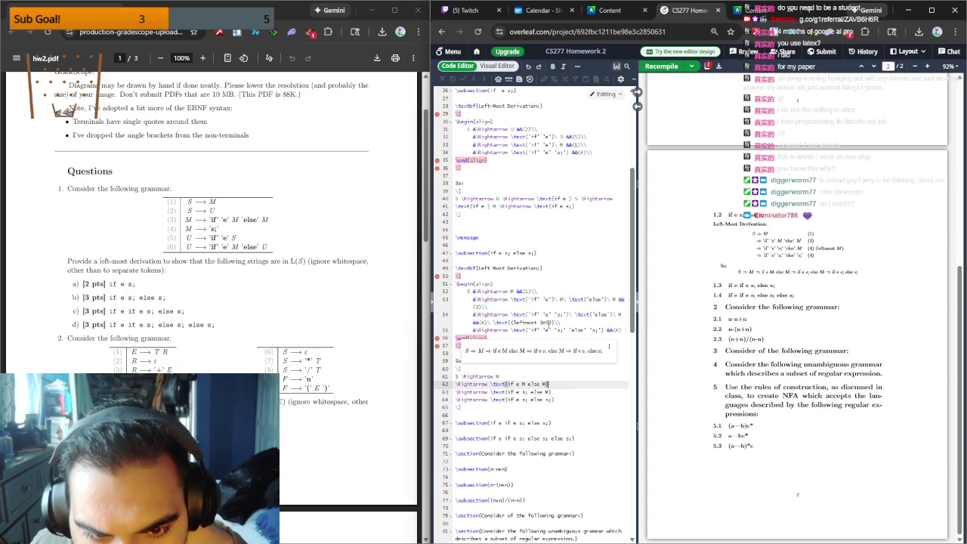
Step: Start a Win+Shift+S screen snip from Overleaf with the snip mode set to Rectangle
click(549, 322)
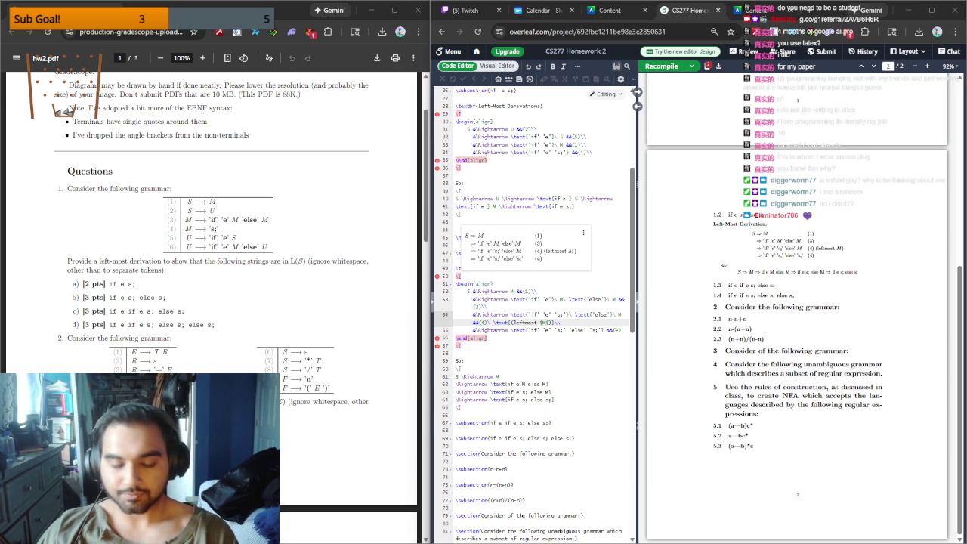
key(super+shift+s)
key(Escape)
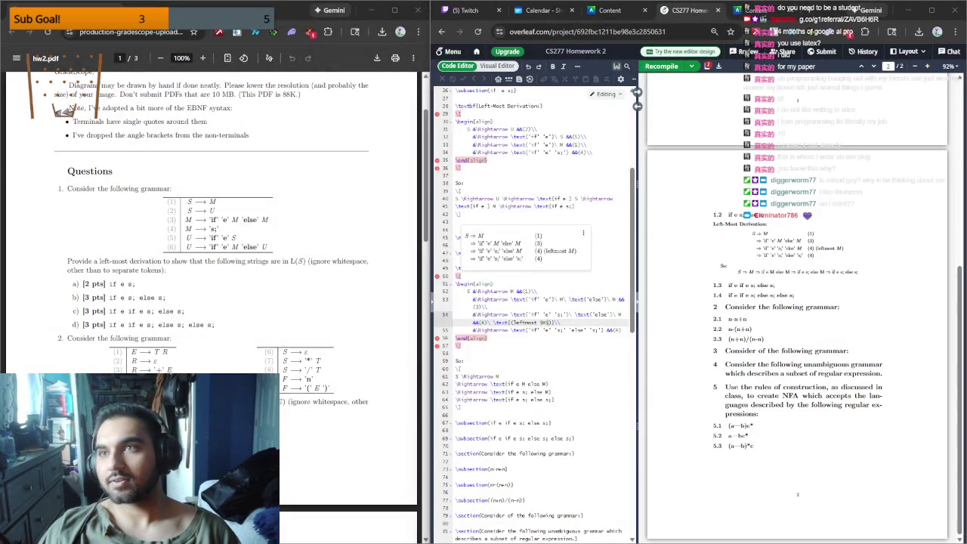
click(178, 35)
click(178, 32)
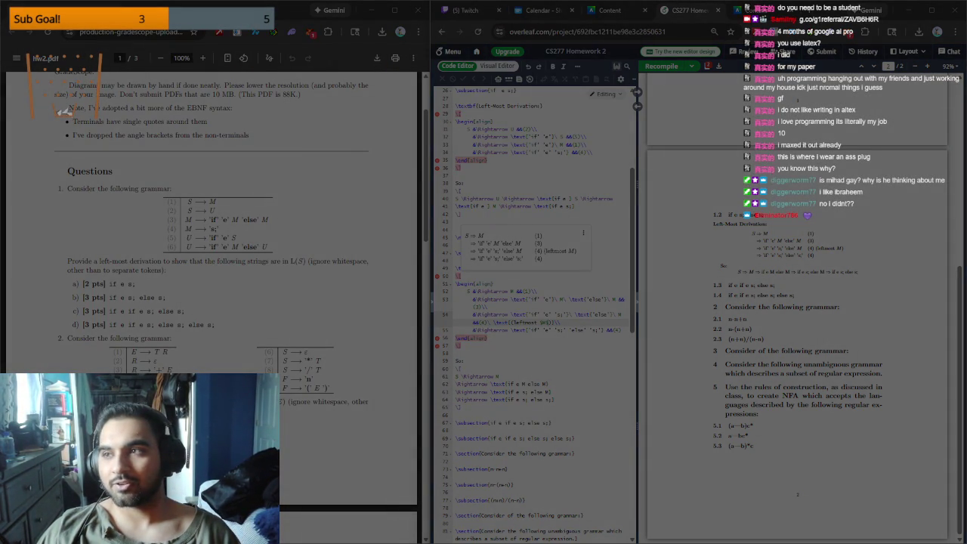
Step: Cancel the retried snip, review the 1(c) derivation capture, and minimize Snipping Tool
key(Escape)
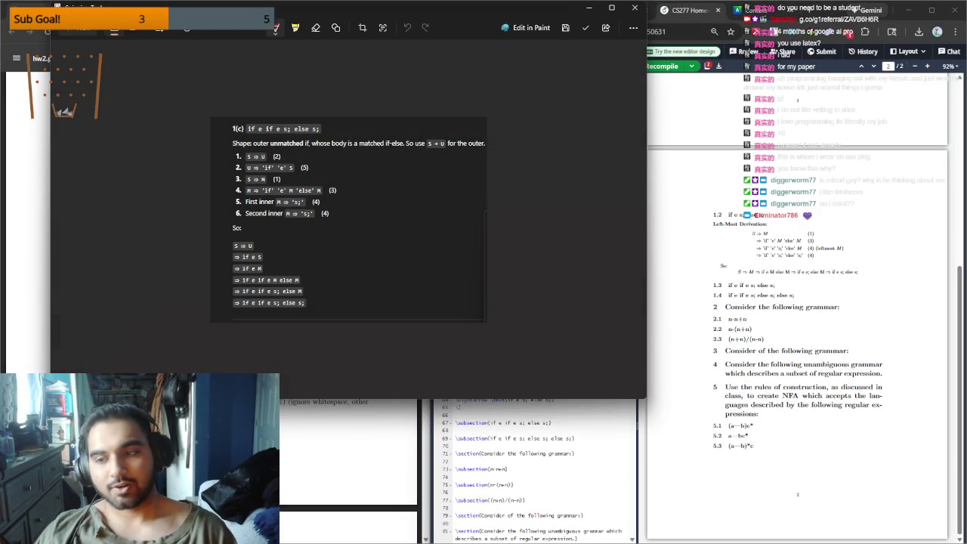
key(ctrl+n)
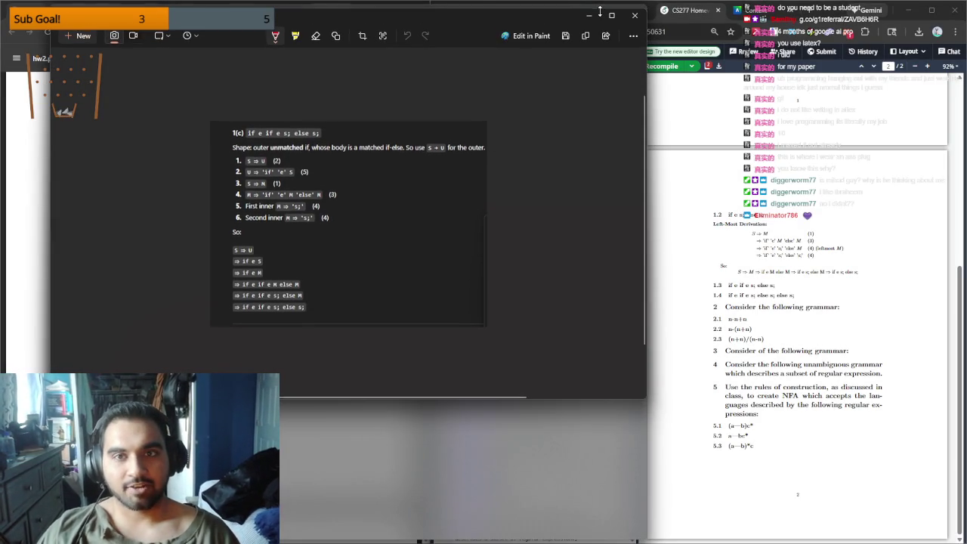
key(Escape)
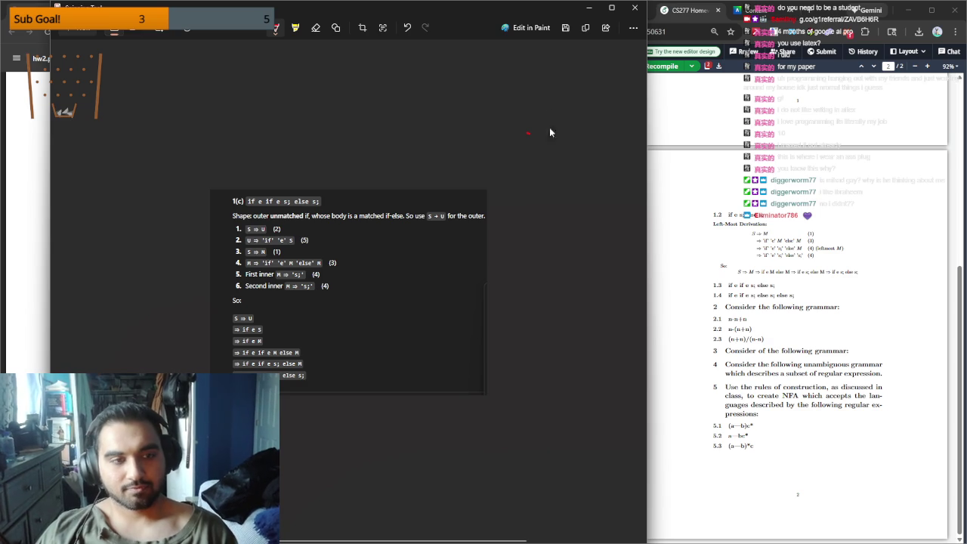
click(589, 7)
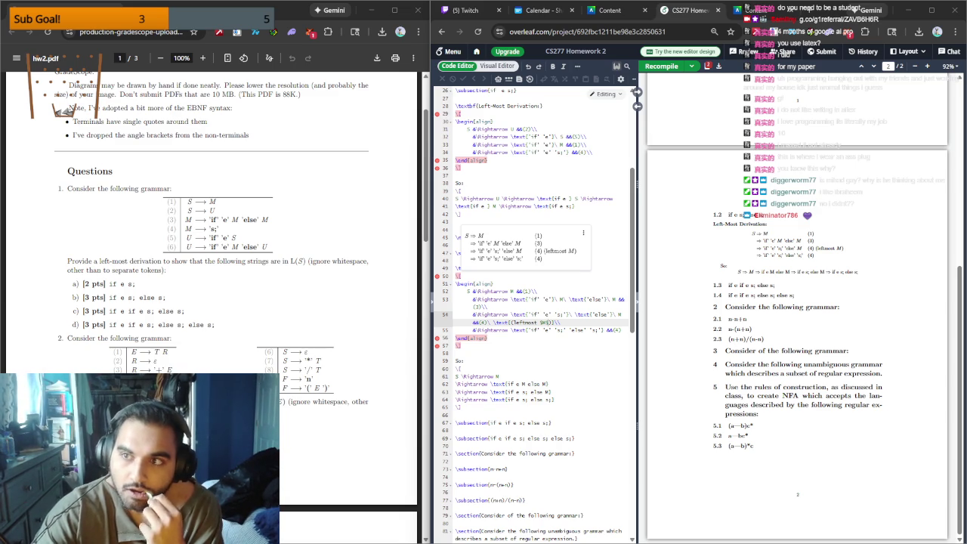
key(Down)
key(Down)
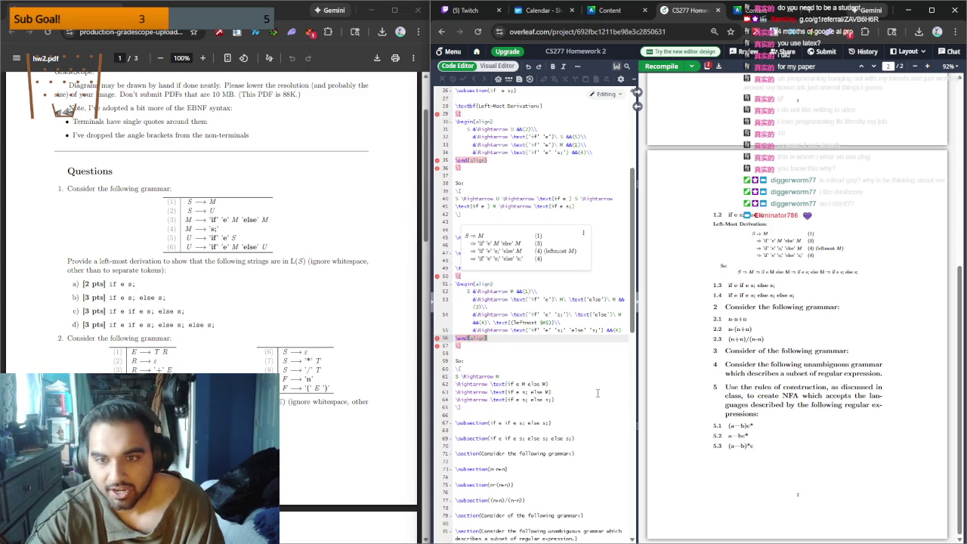
click(475, 406)
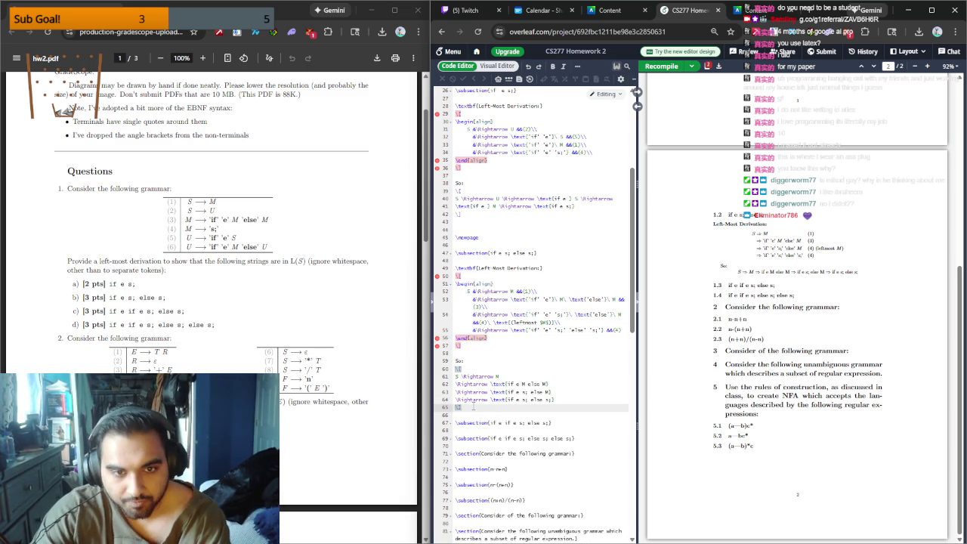
Step: Paste the copied Left-Most Derivations and So: block below the 'if e if e s; else s;' heading
drag(468, 408, 456, 266)
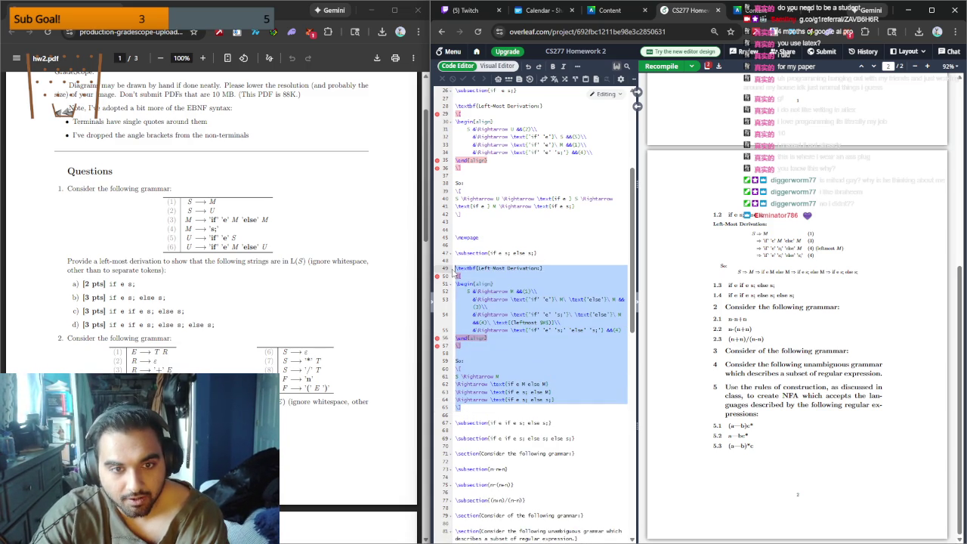
click(497, 423)
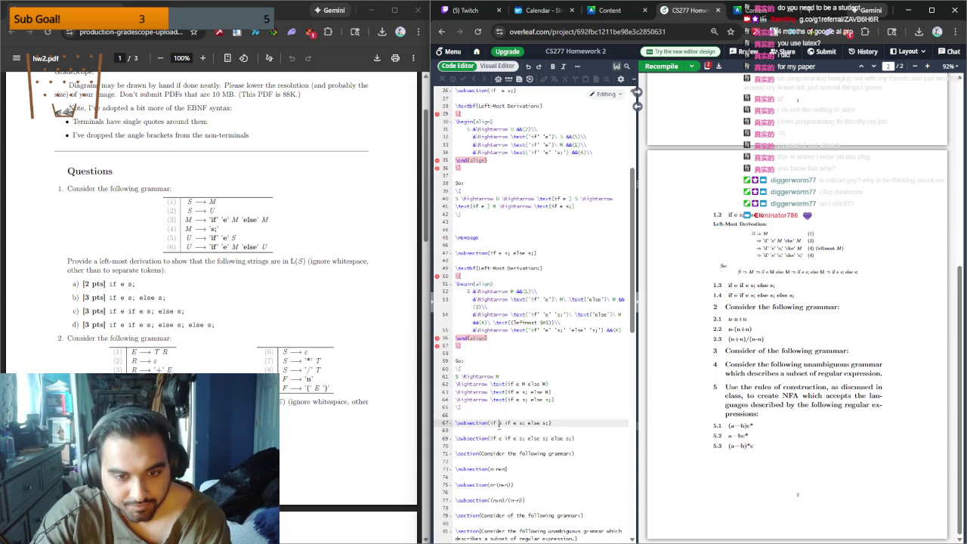
click(501, 429)
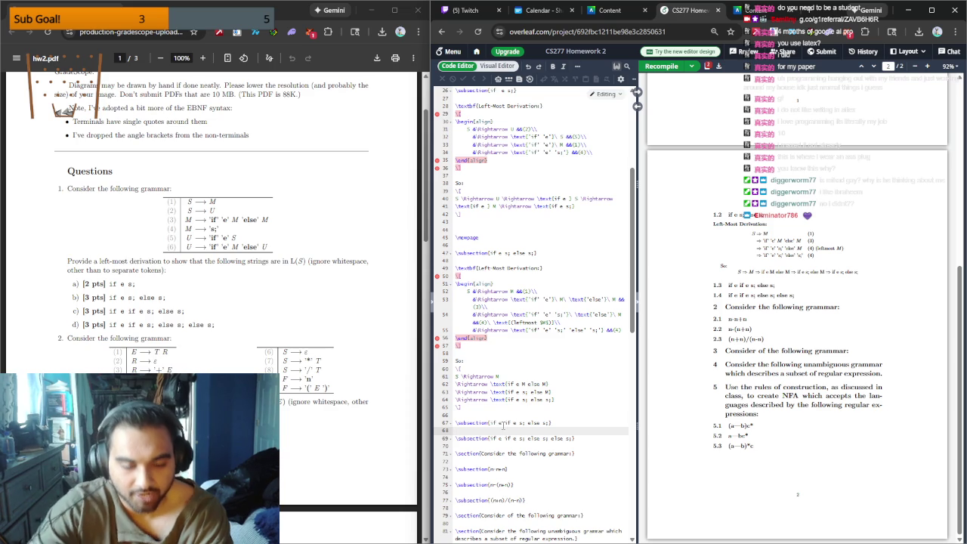
key(ctrl+v)
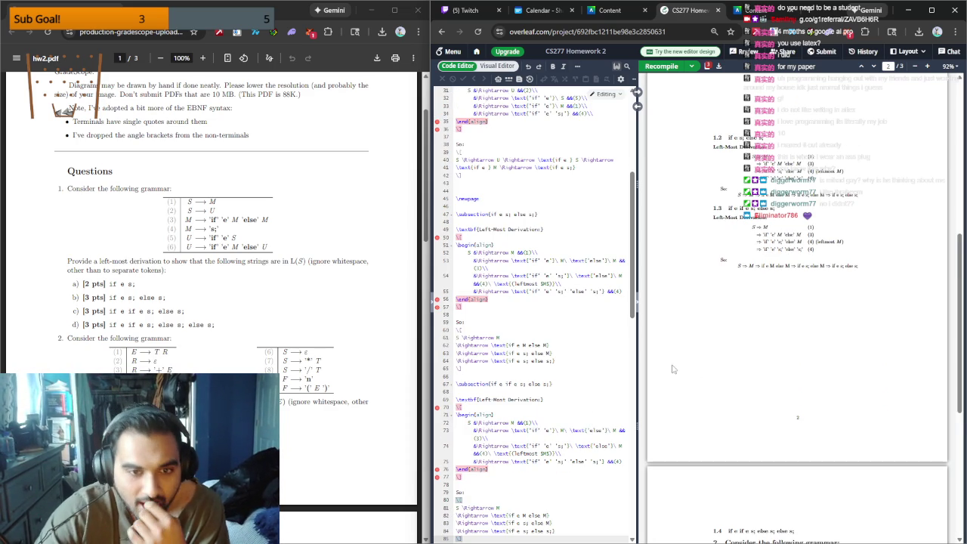
scroll(694, 347, down, 3)
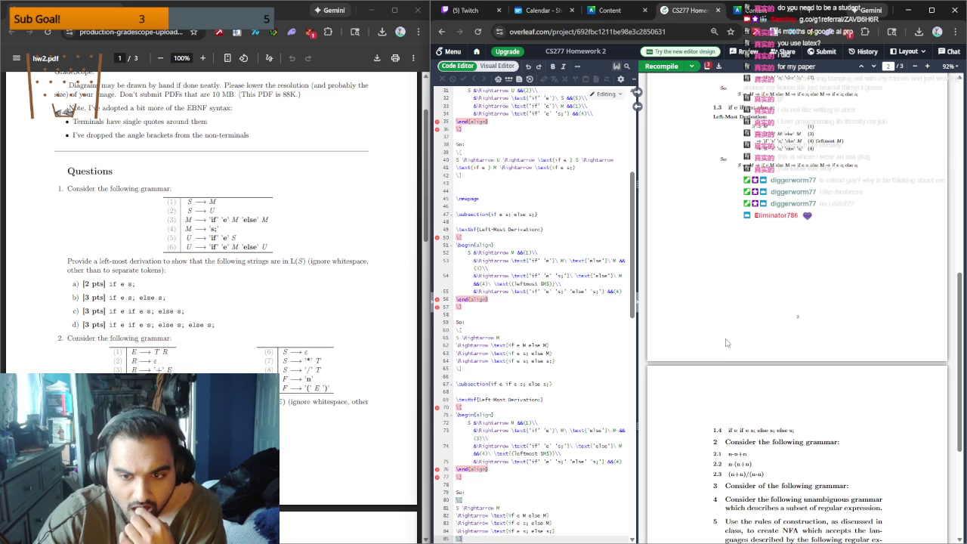
scroll(554, 370, down, 3)
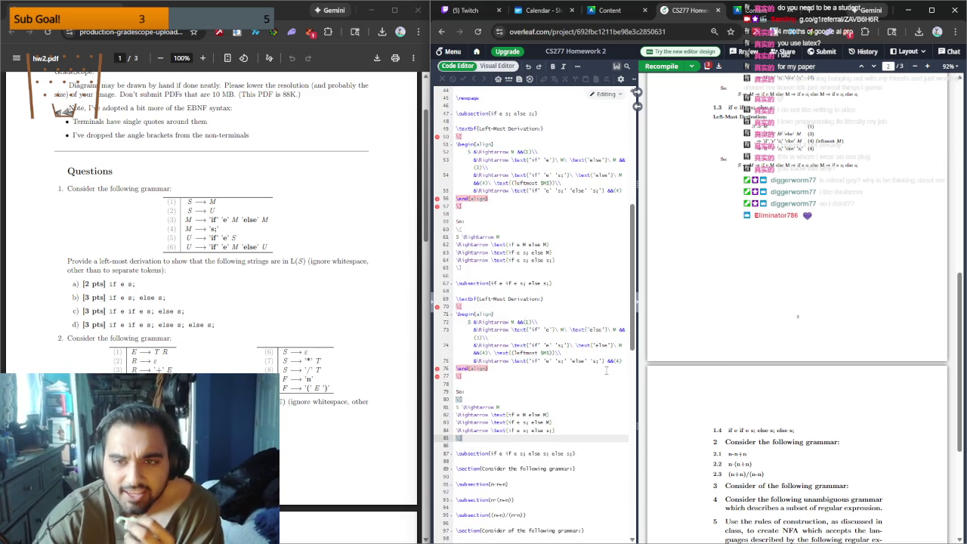
scroll(596, 377, up, 2)
scroll(585, 363, up, 2)
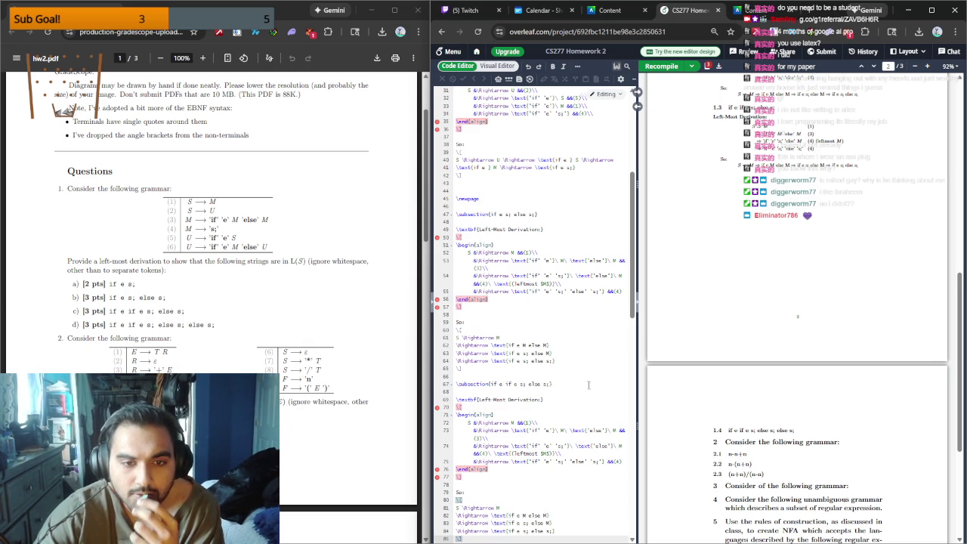
scroll(588, 385, down, 2)
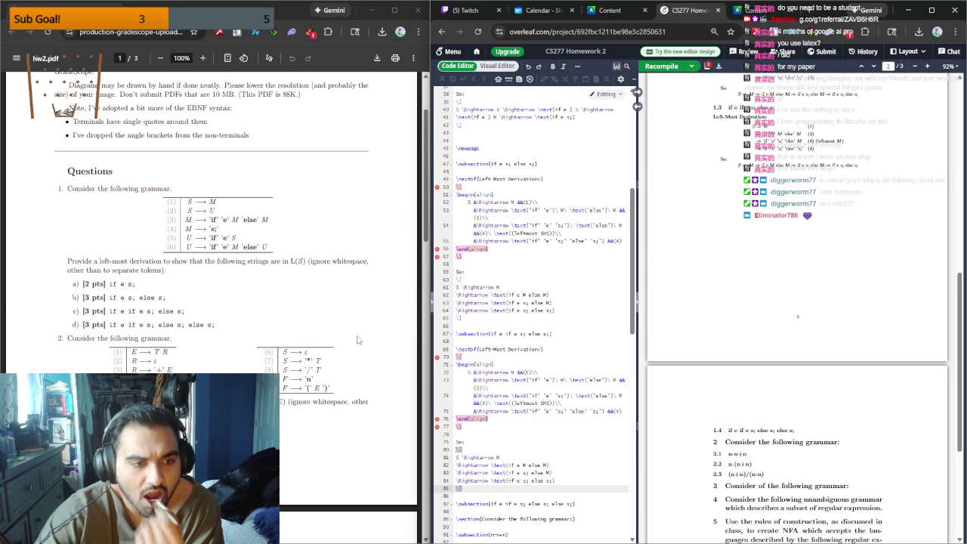
click(478, 427)
scroll(483, 426, down, 2)
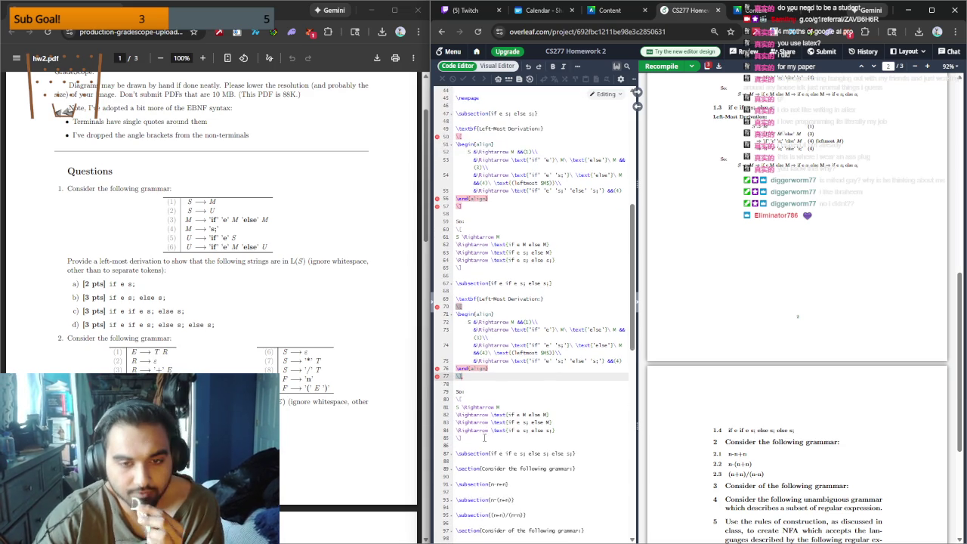
Step: Delete the copied derivation rows from the new align block and open a new browser tab
drag(466, 321, 628, 362)
key(BackSpace)
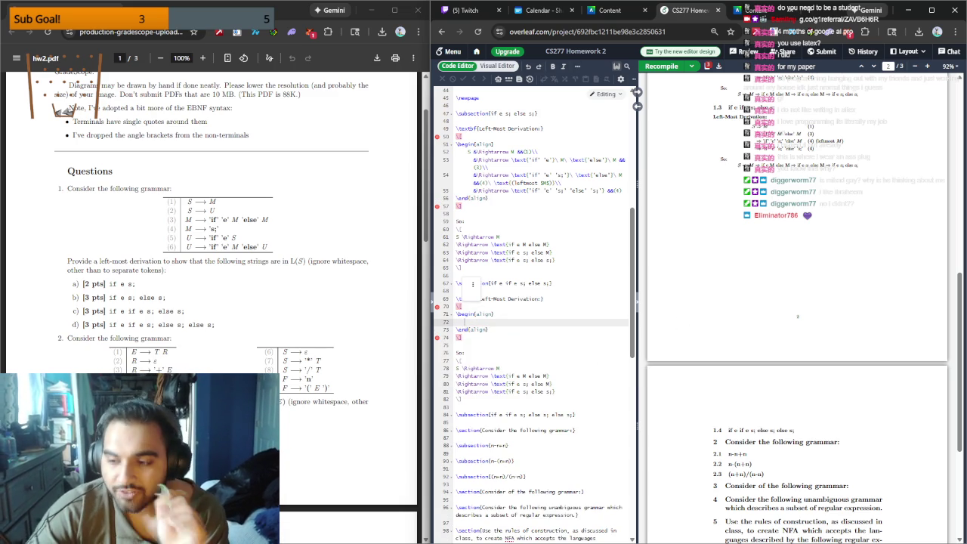
click(810, 10)
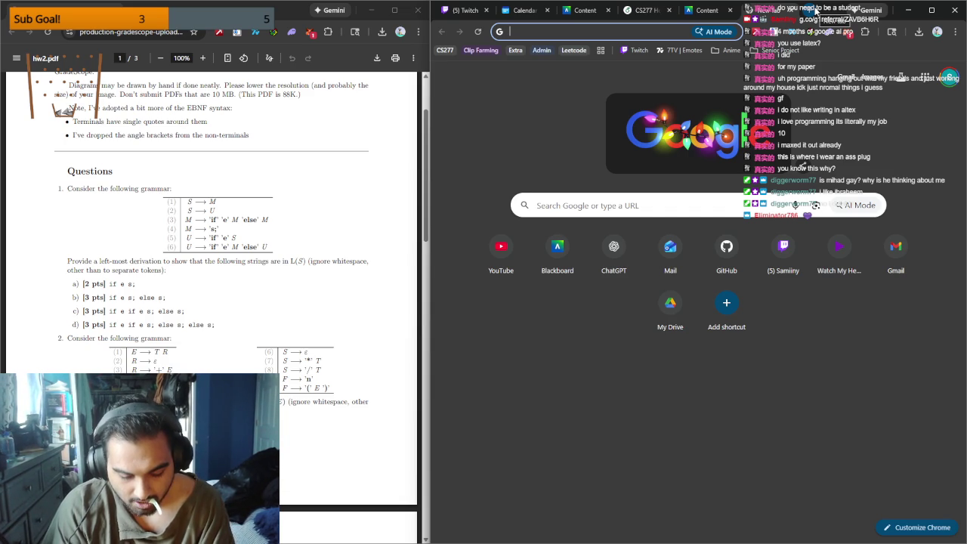
Step: Close the new tab, unlock the Phantom wallet with its password, and dismiss its popup
text(you)
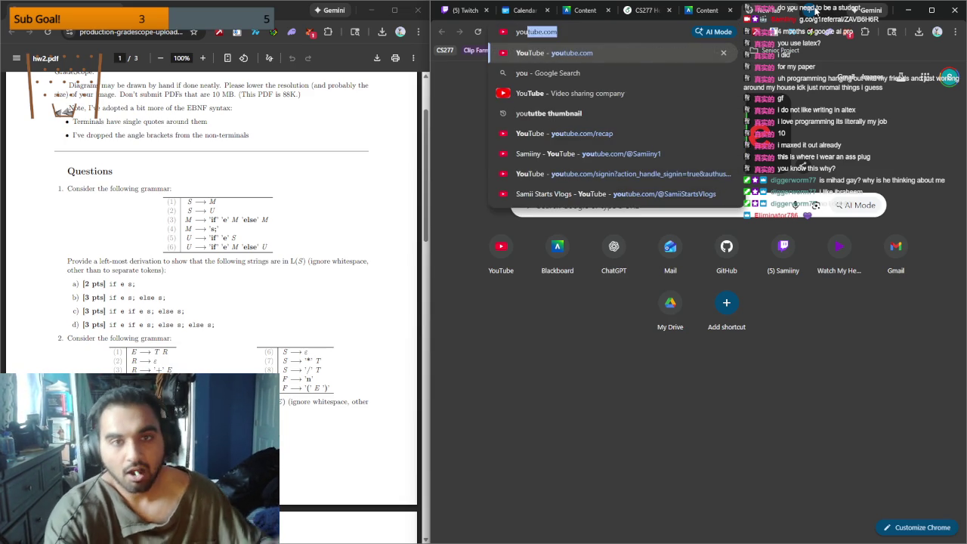
key(BackSpace)
key(BackSpace)
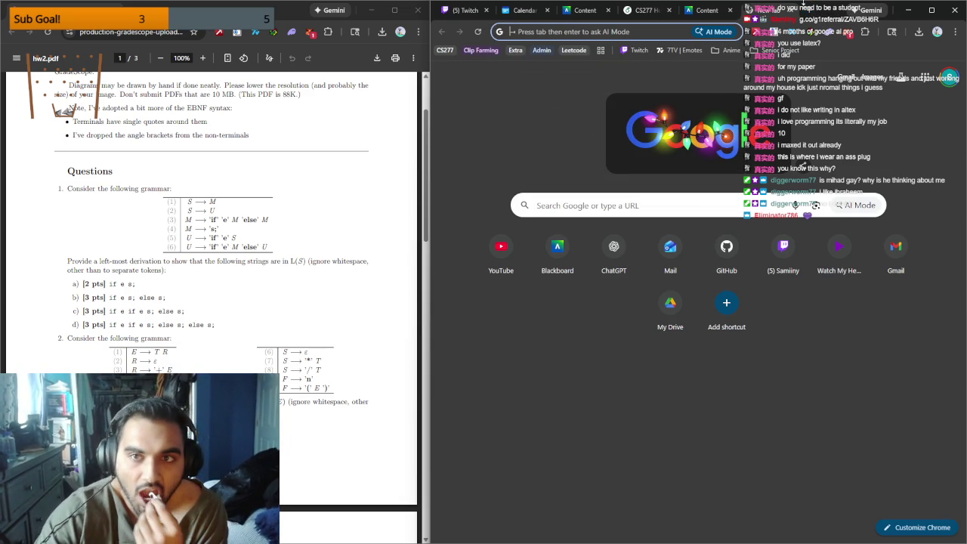
key(ctrl+w)
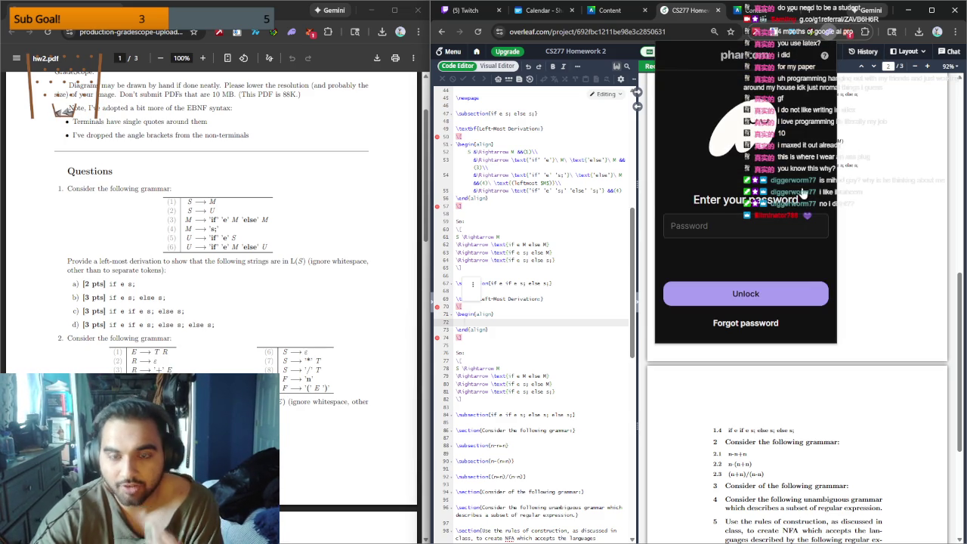
text(*********)
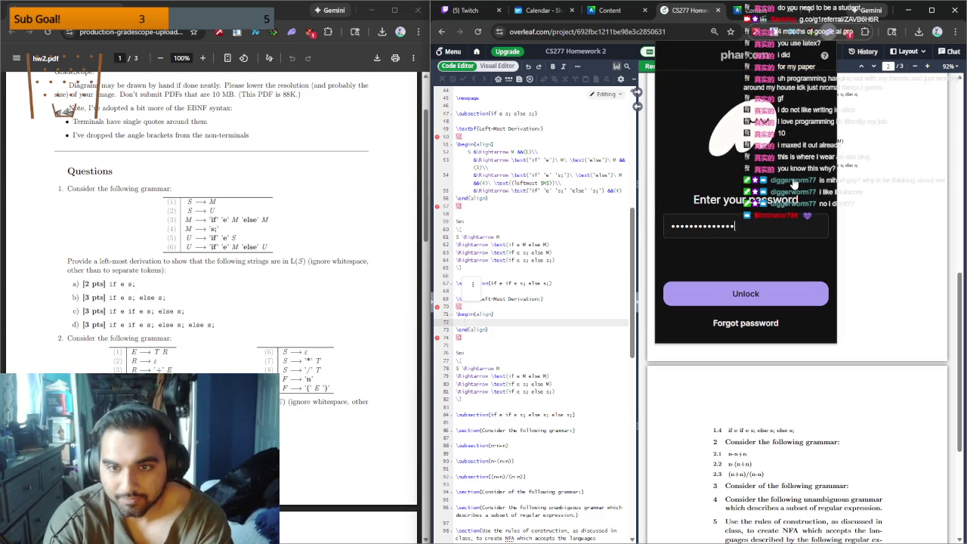
key(Return)
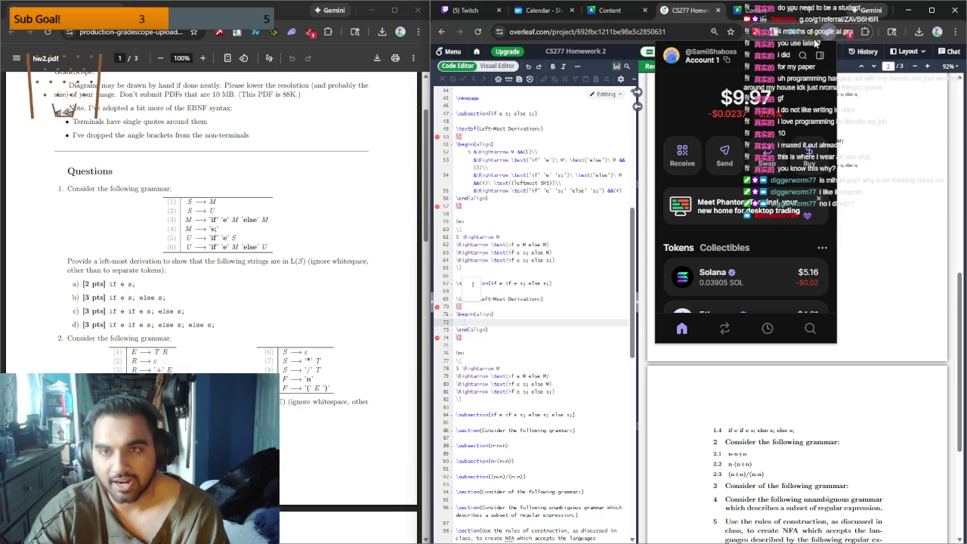
click(822, 30)
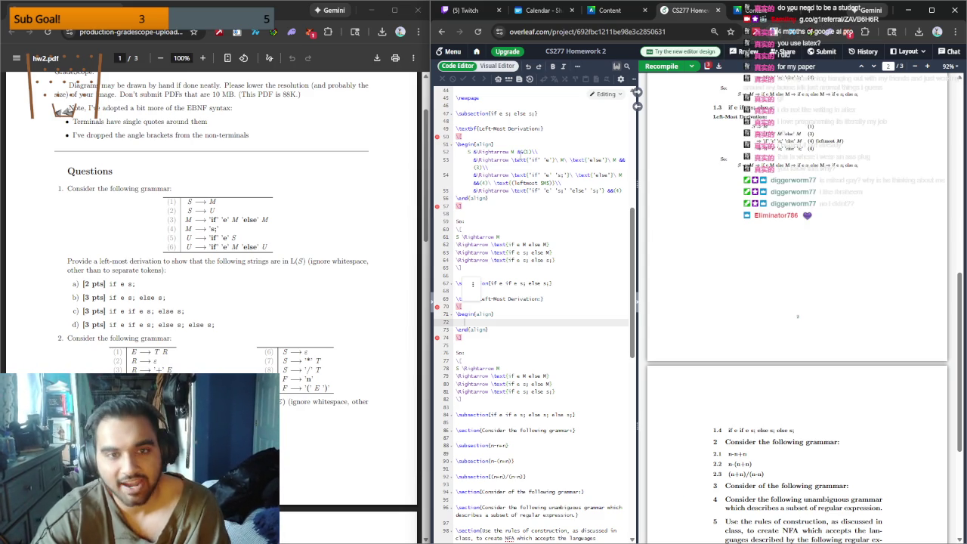
Step: Glance at the Week 10 outline and CS 277 Gradescope dashboard tabs before switching to Outlook
click(770, 13)
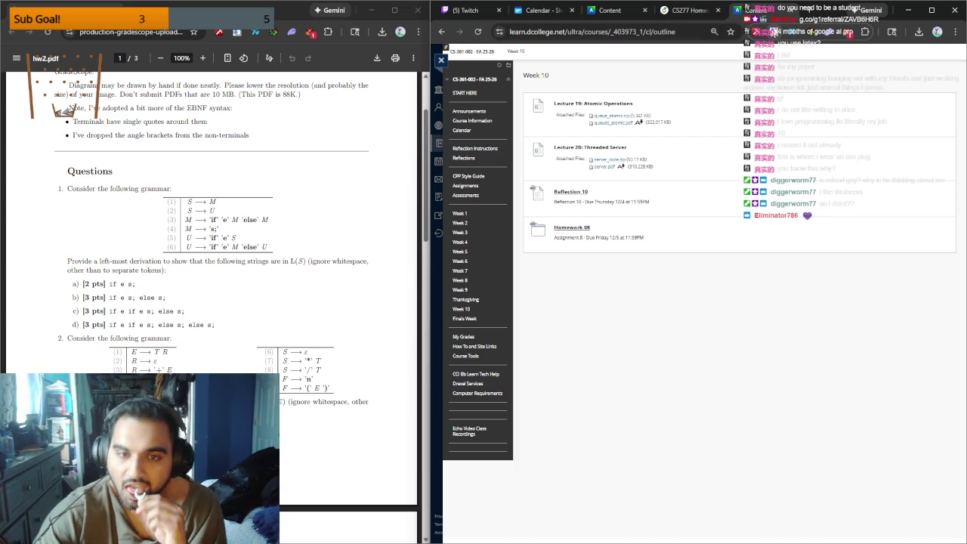
click(627, 12)
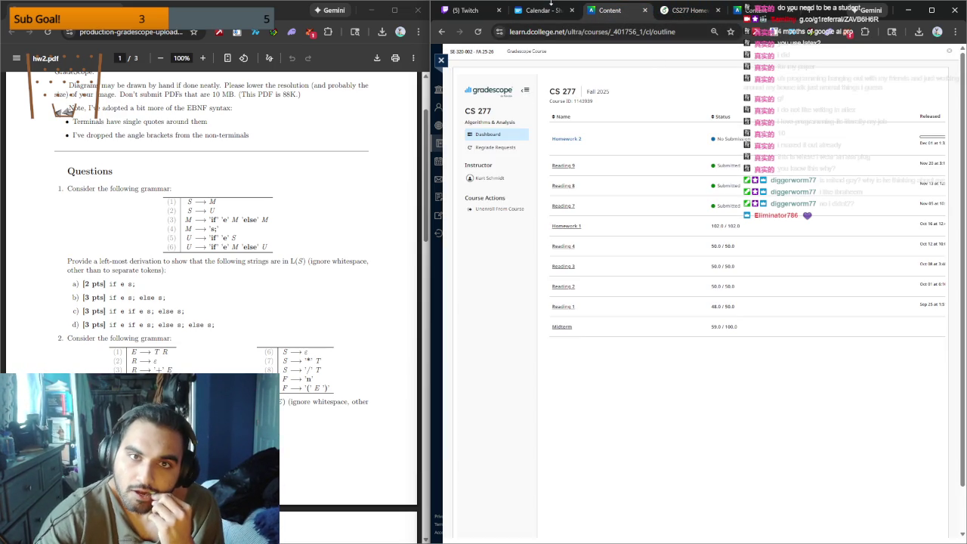
click(550, 6)
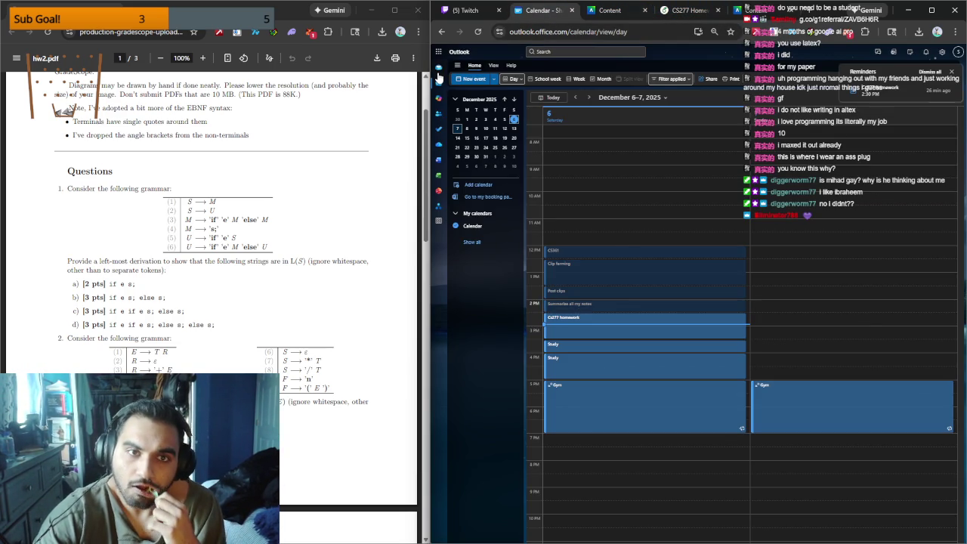
Step: Read the Drexel submission, ByteByteGo REST API and Trading Pulse emails in the inbox
click(438, 72)
click(572, 134)
scroll(806, 297, down, 4)
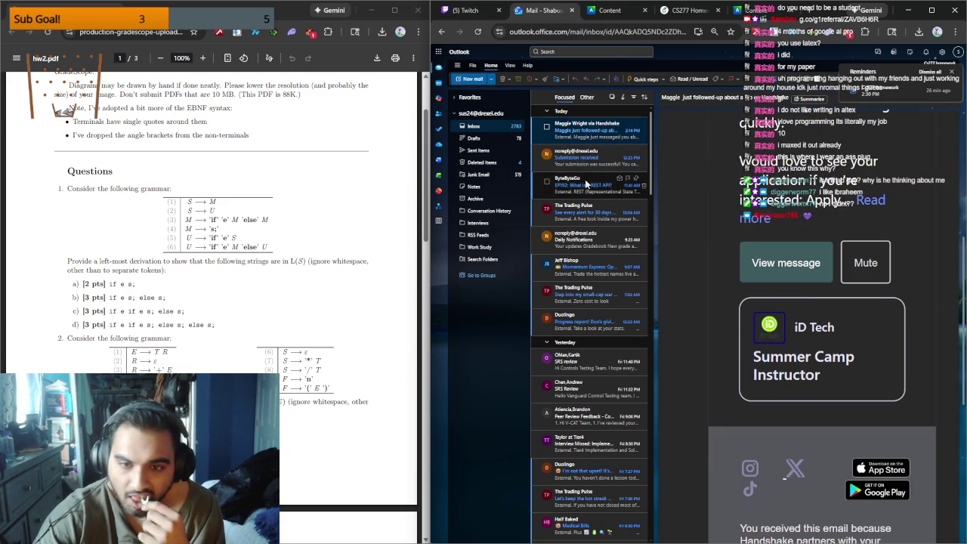
click(581, 159)
click(580, 195)
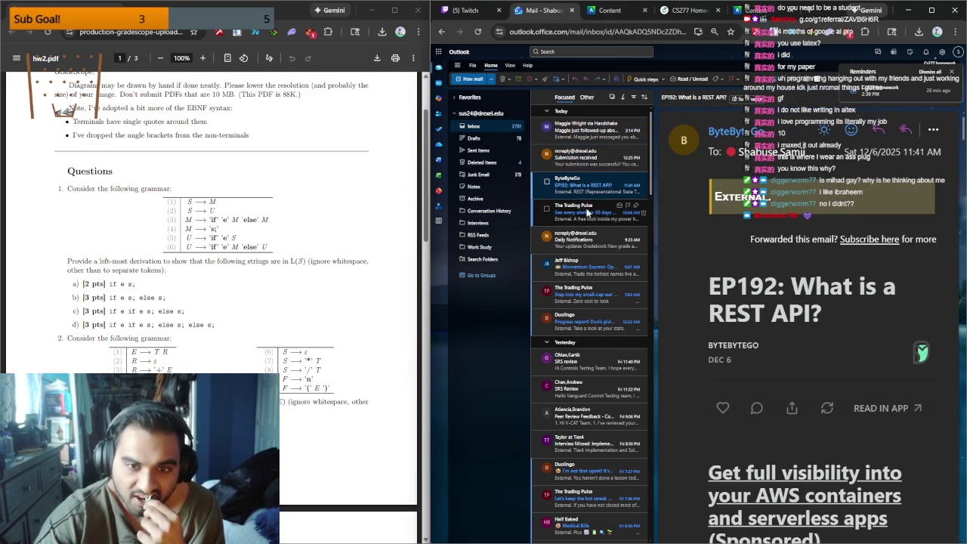
scroll(592, 249, down, 2)
scroll(603, 270, down, 1)
scroll(791, 291, down, 3)
scroll(791, 298, down, 1)
scroll(789, 306, down, 3)
scroll(789, 302, down, 5)
scroll(788, 302, down, 3)
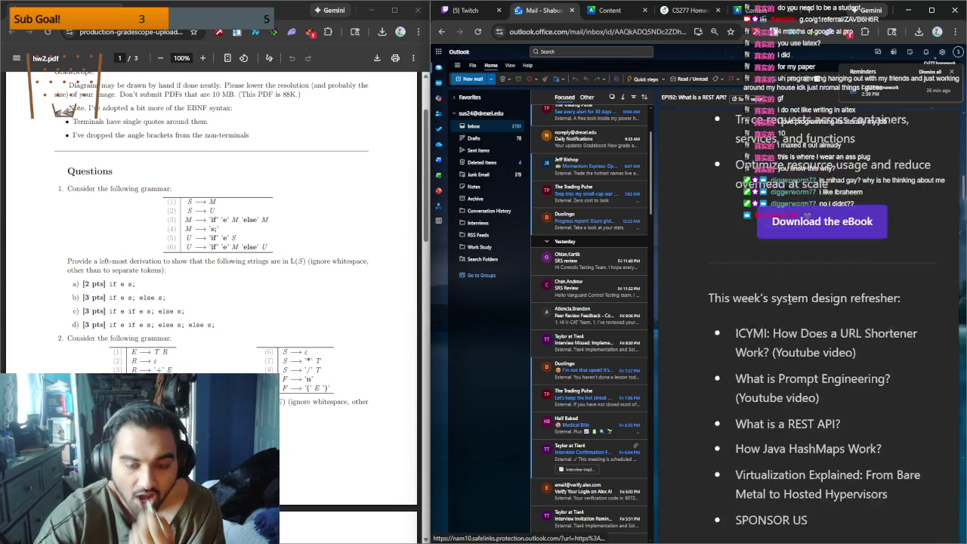
scroll(770, 310, down, 2)
scroll(751, 315, up, 5)
scroll(752, 316, up, 2)
scroll(589, 227, up, 3)
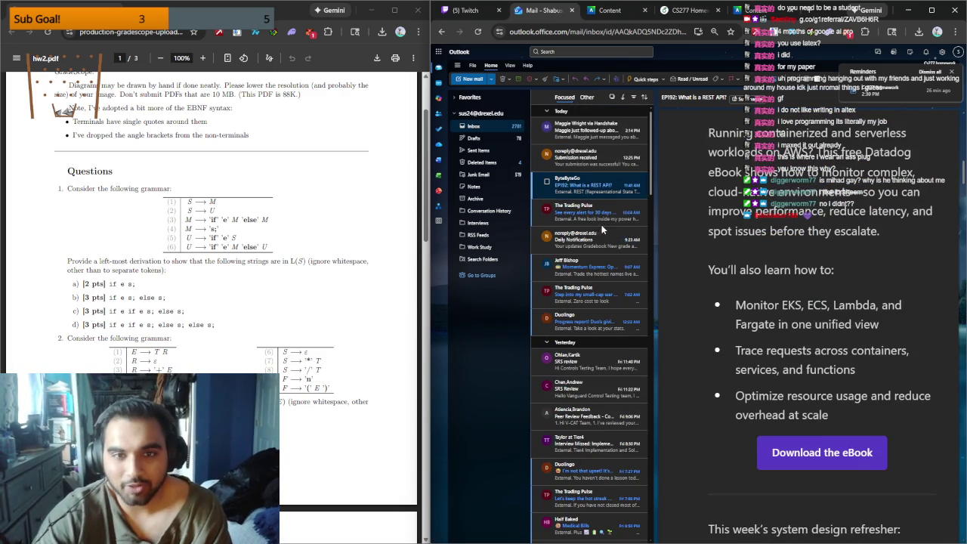
click(578, 211)
scroll(785, 339, down, 3)
scroll(801, 363, down, 5)
scroll(822, 378, down, 5)
scroll(825, 368, down, 5)
scroll(822, 362, down, 3)
scroll(821, 362, up, 3)
scroll(677, 283, up, 3)
Step: Skim the trading, Duolingo, Tier4 and Gradescope confirmation emails, then close the Outlook Mail tab
click(615, 261)
click(601, 295)
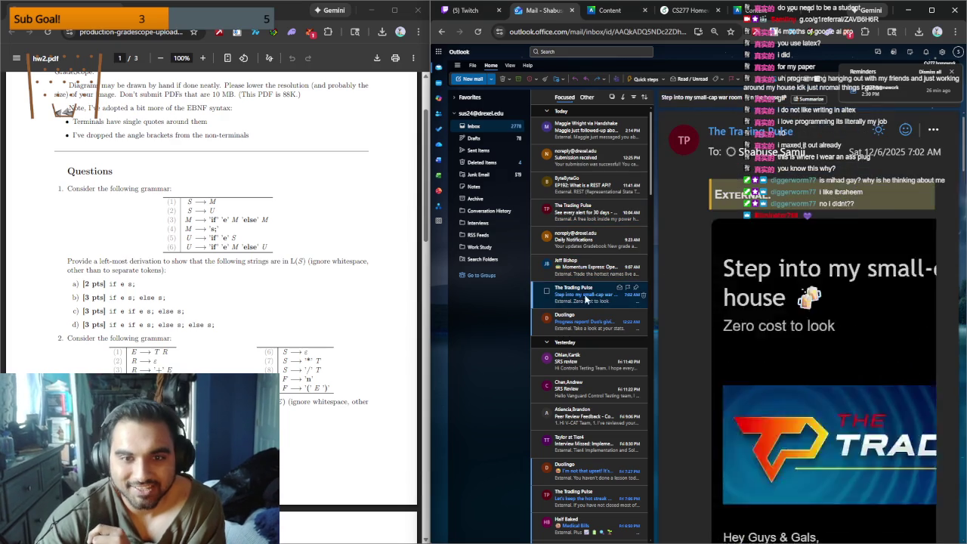
click(597, 323)
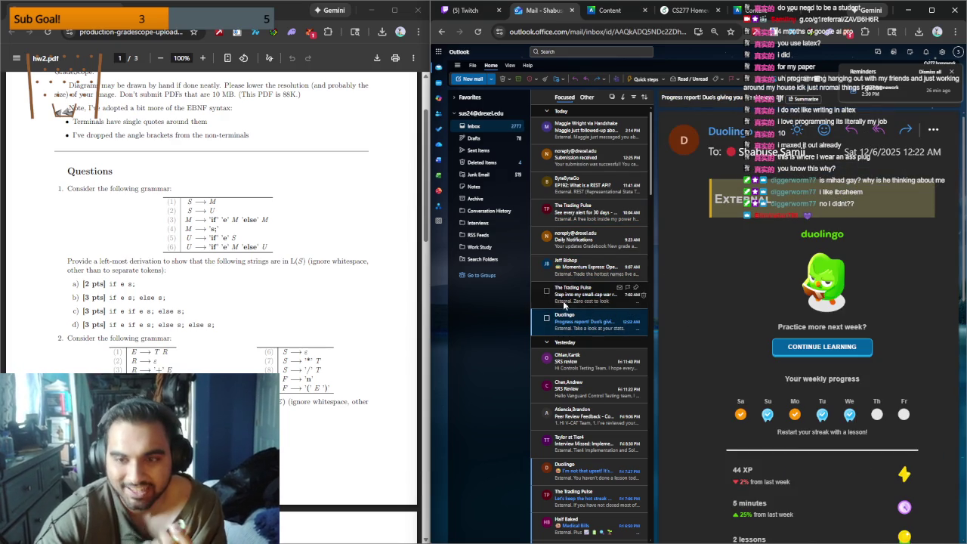
scroll(589, 339, down, 1)
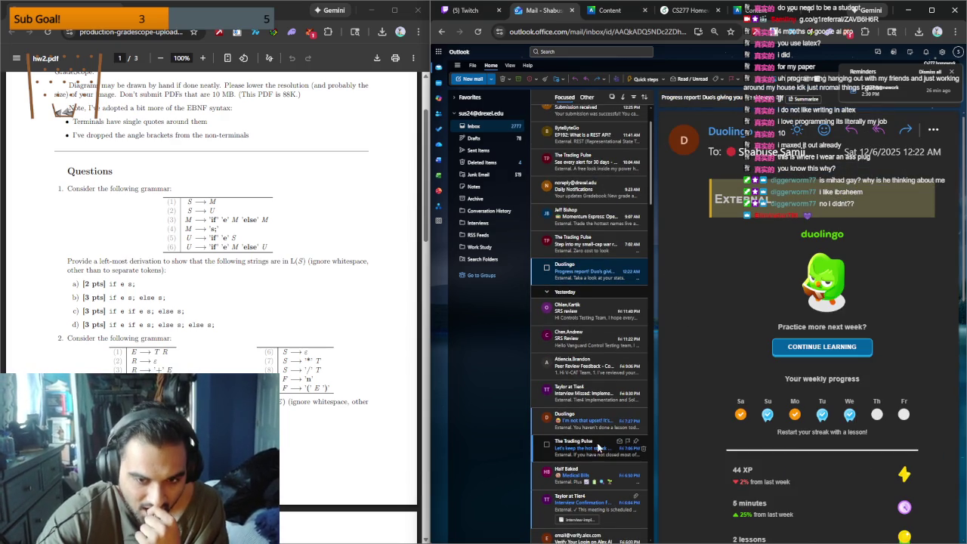
scroll(607, 442, down, 2)
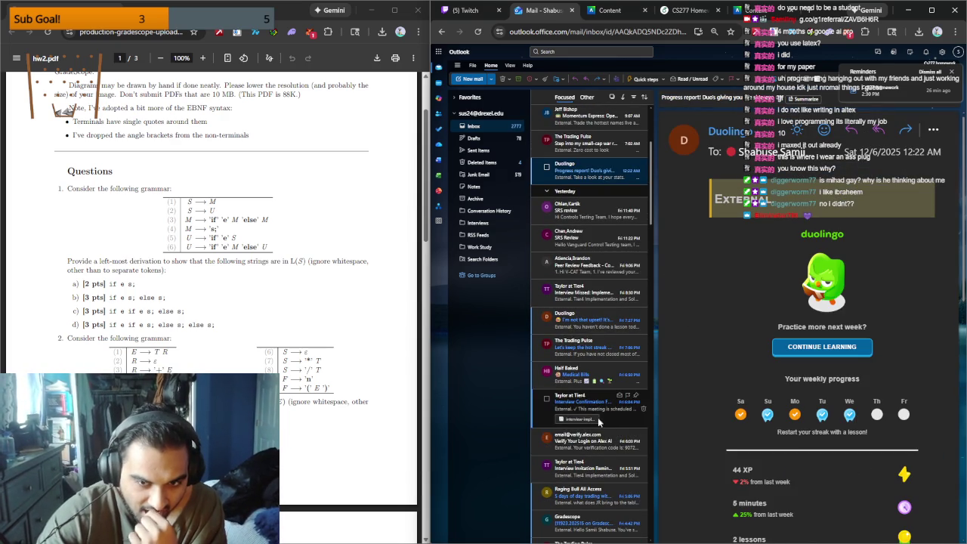
click(604, 335)
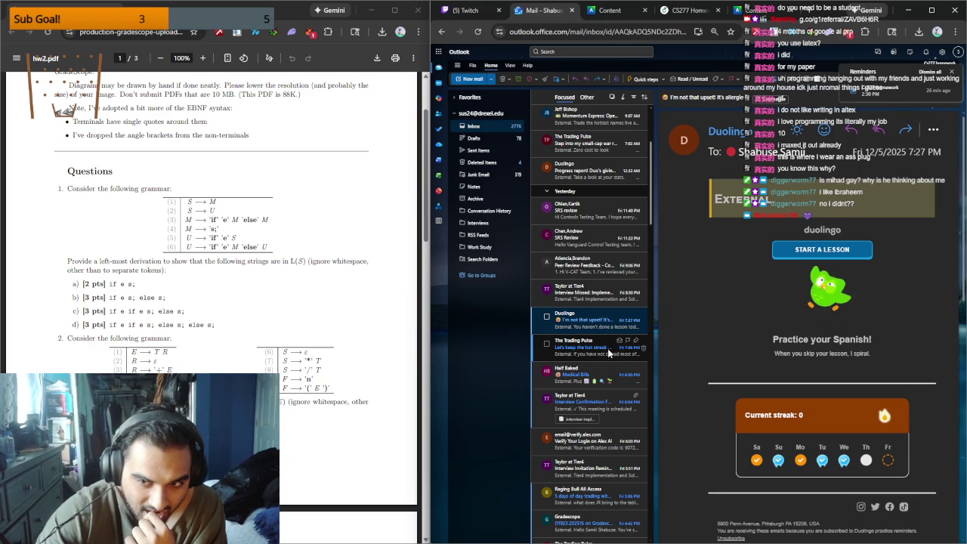
click(612, 355)
click(614, 376)
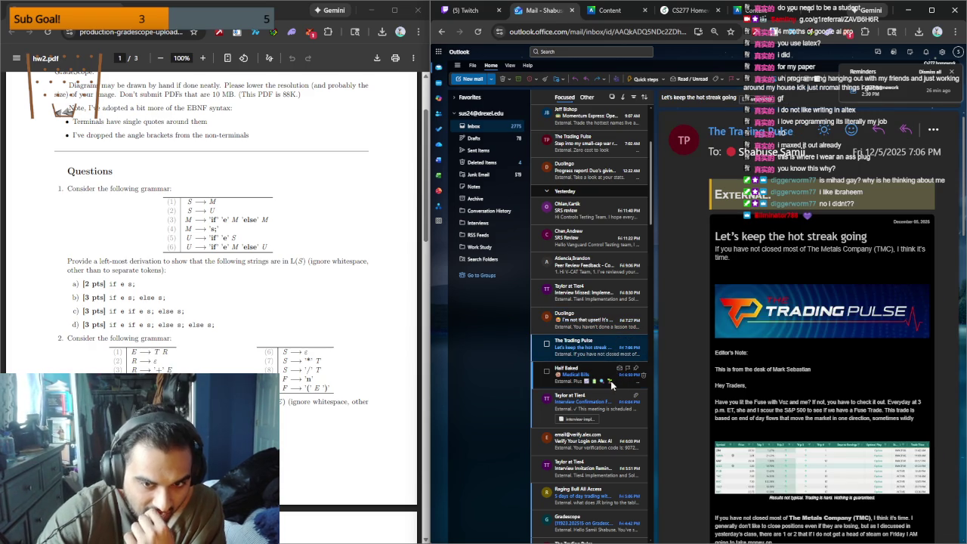
click(624, 408)
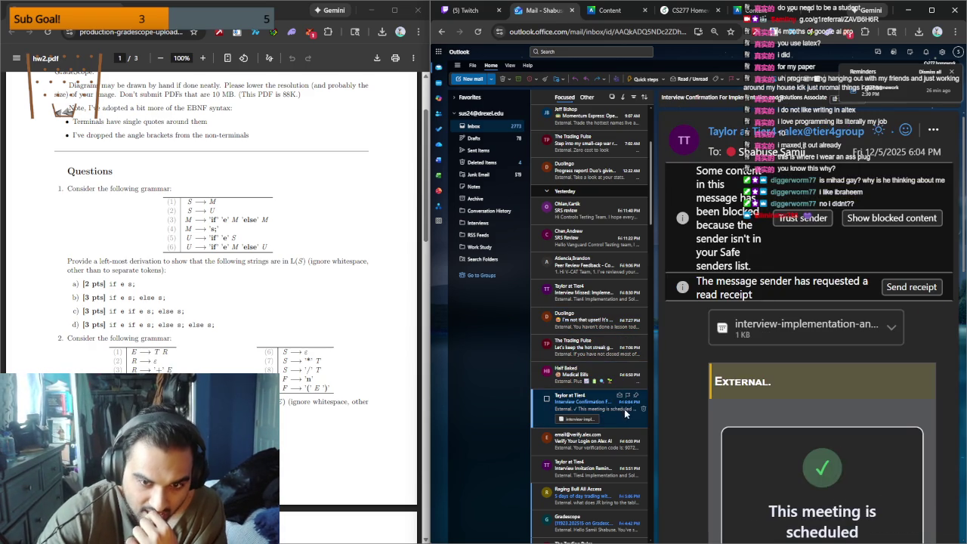
click(594, 501)
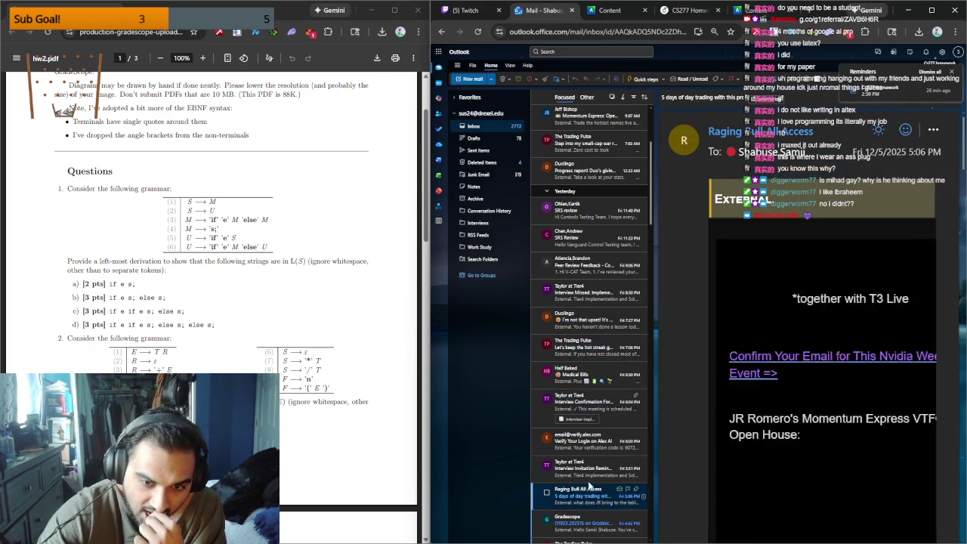
scroll(594, 469, down, 2)
click(593, 437)
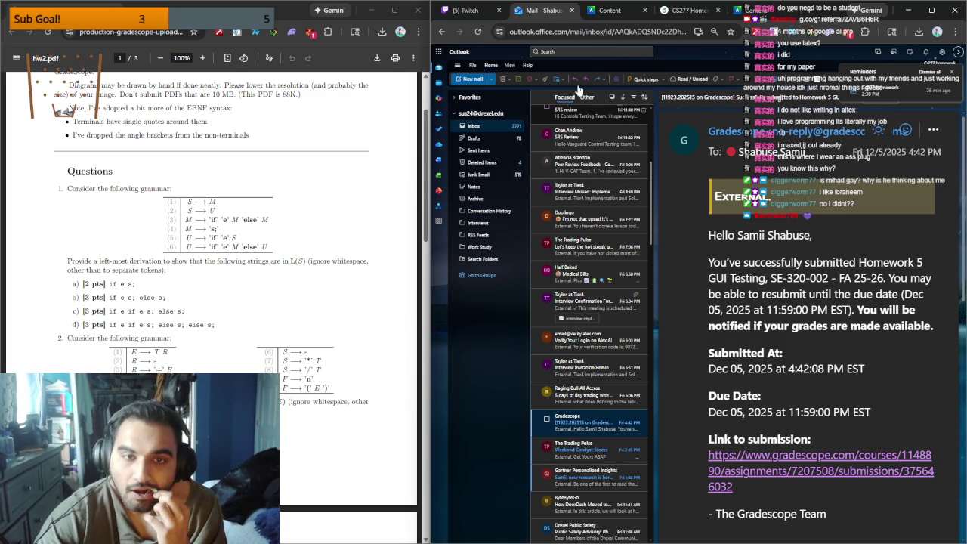
middle_click(530, 12)
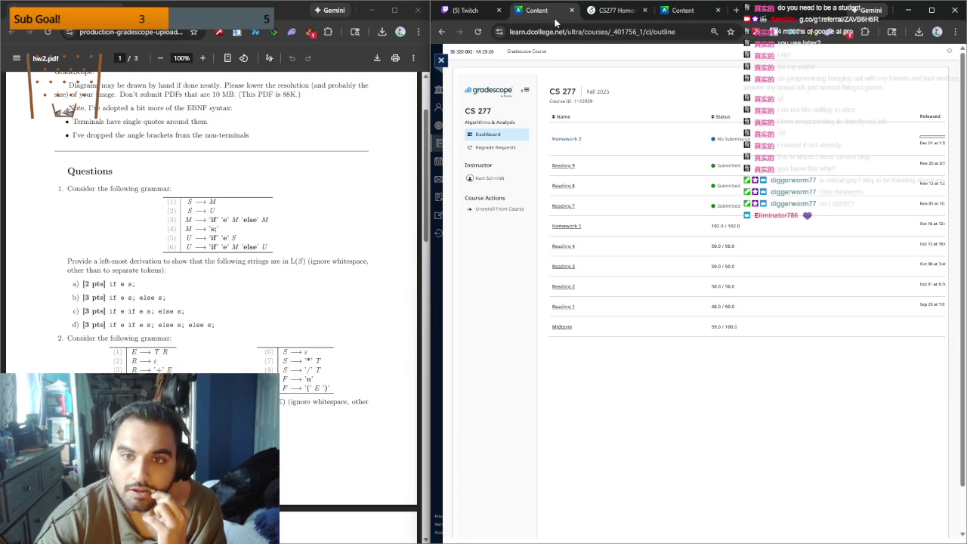
Step: Switch to the CS277 Homework 2 Overleaf tab
click(618, 12)
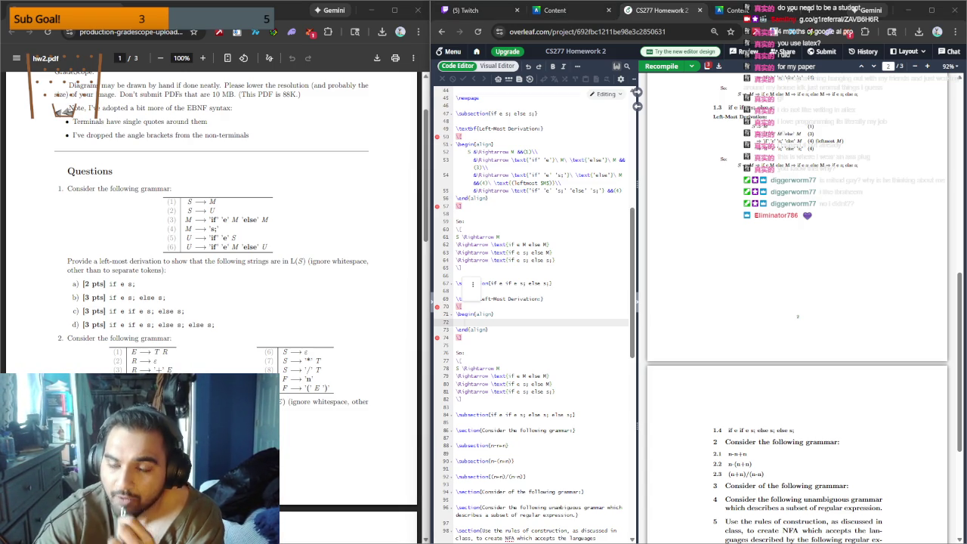
Step: Enter the first aligned step S ⇒ U labelled (2) in the empty align block
scroll(837, 274, up, 3)
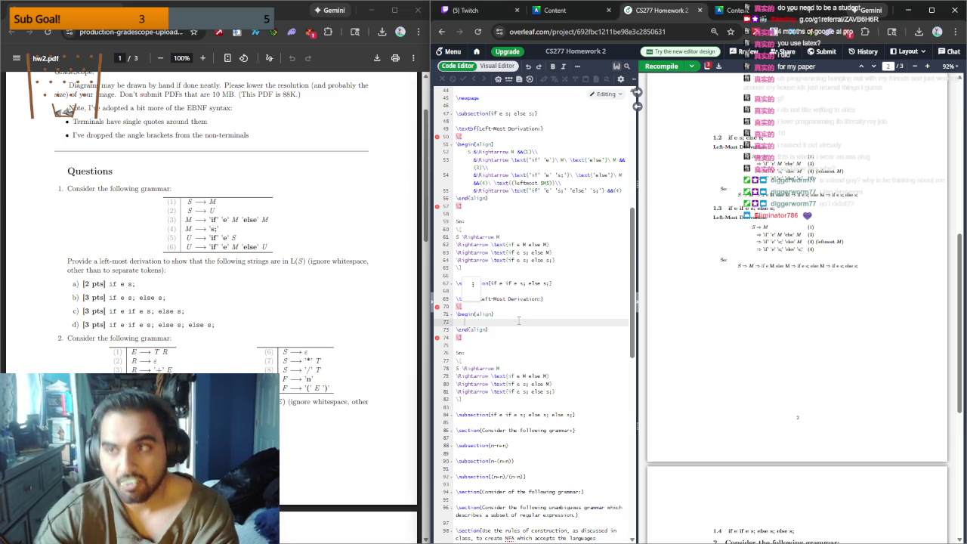
text(S)
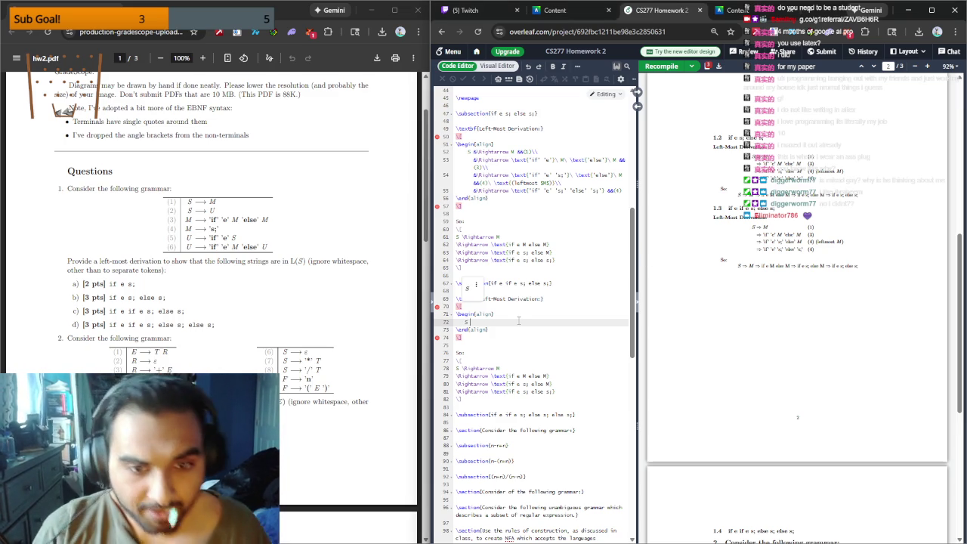
text( &)
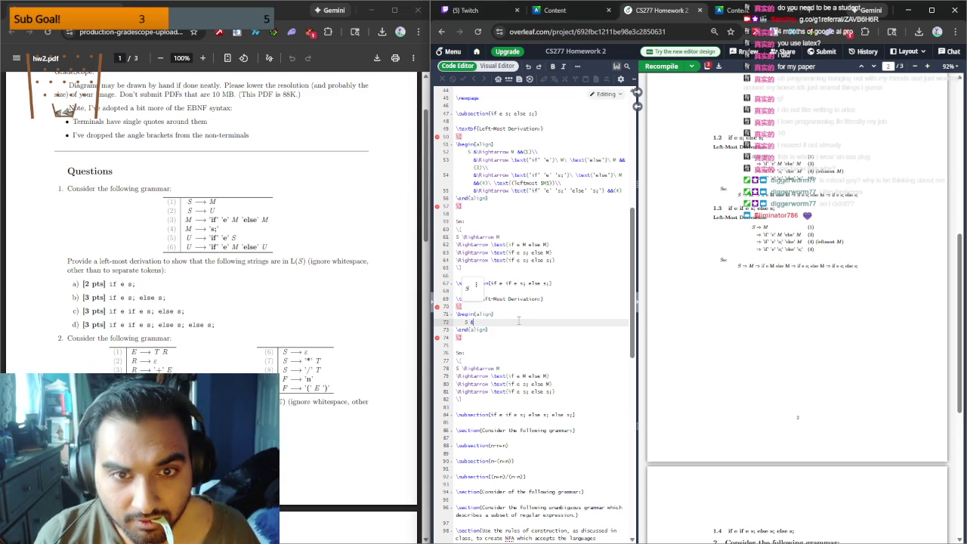
text(\Rightarrow)
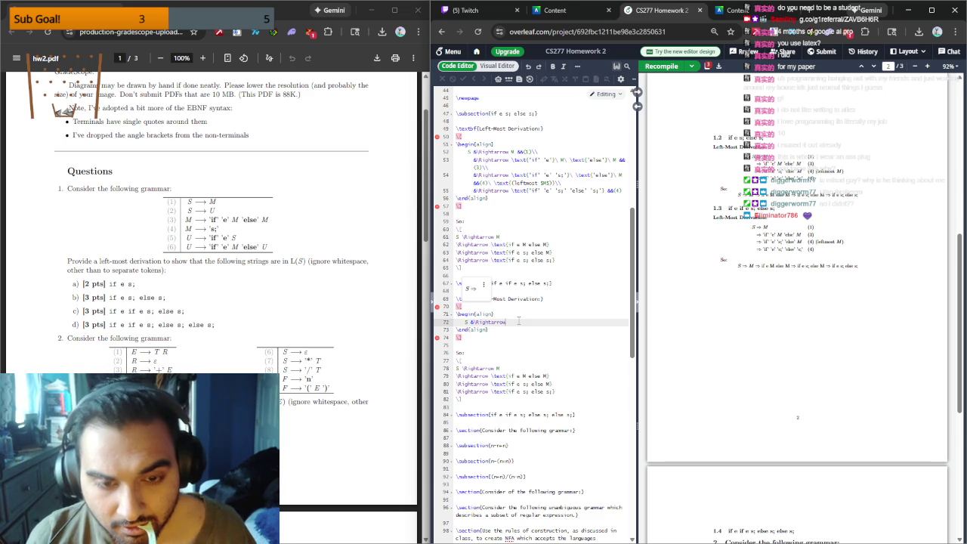
text( U)
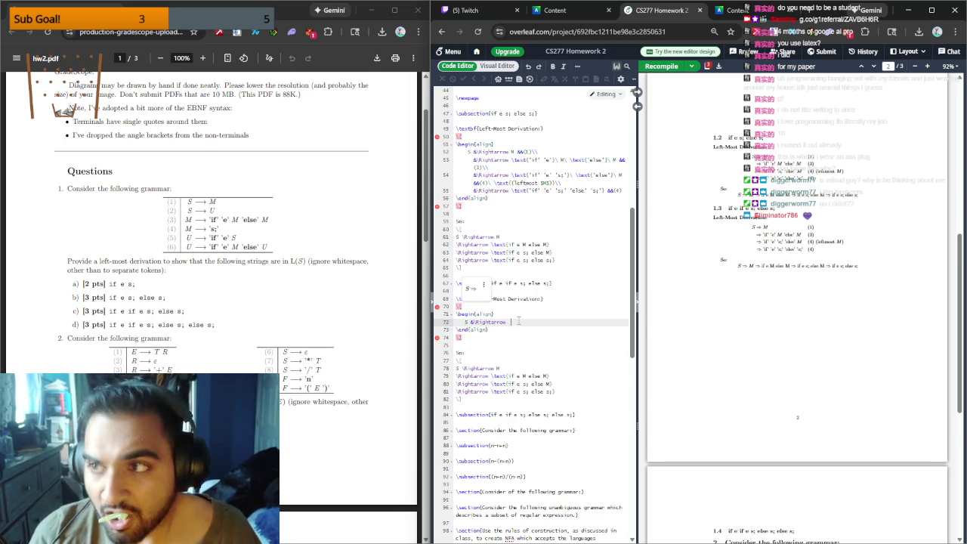
text( &&(2) \\)
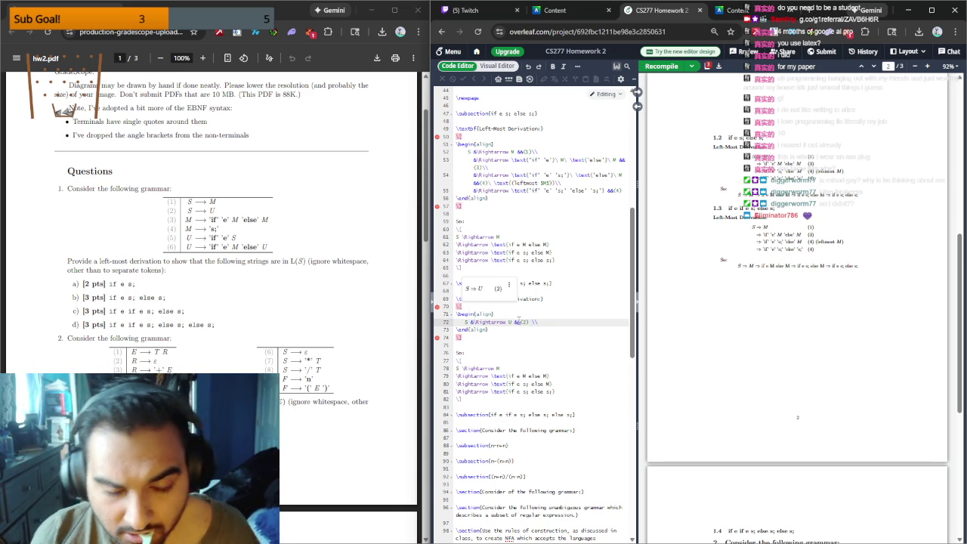
key(Return)
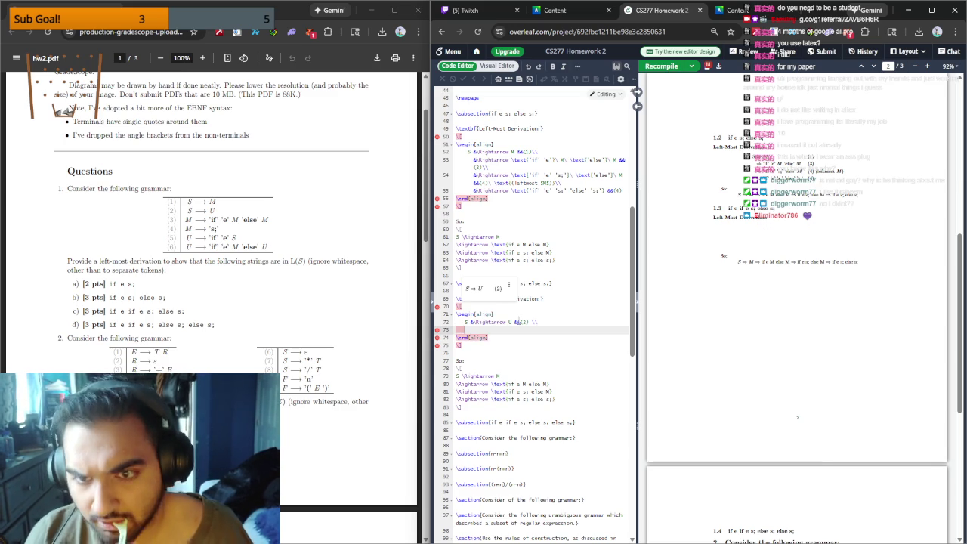
key(Down)
key(Down)
key(Down)
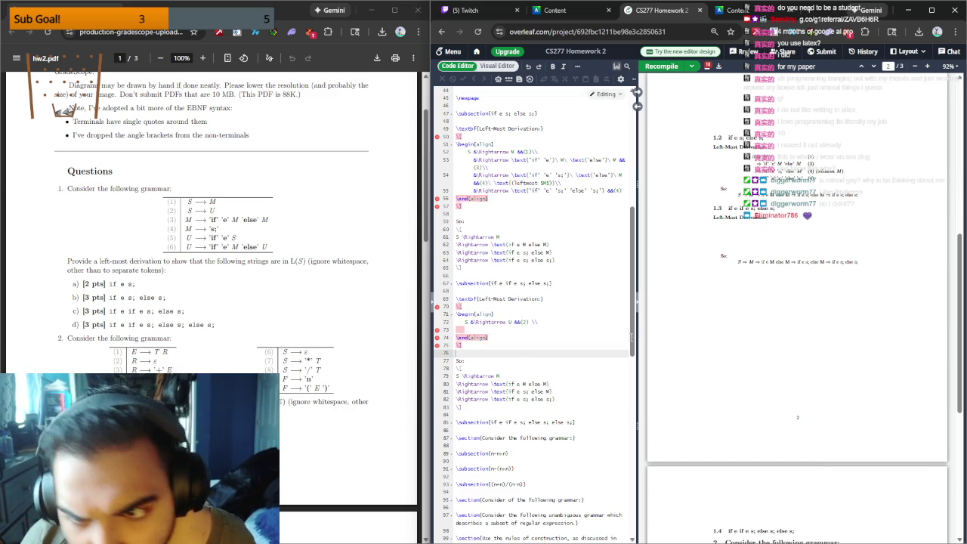
scroll(816, 290, down, 1)
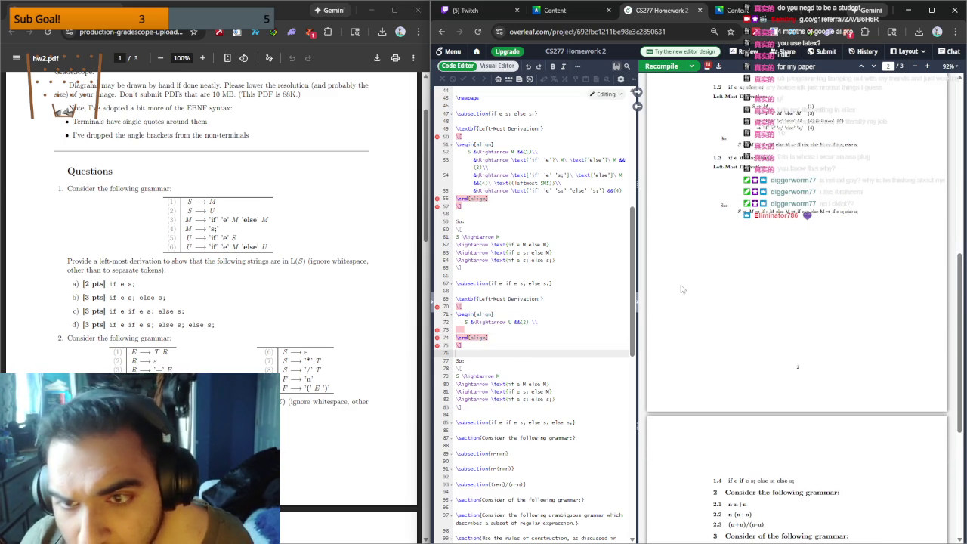
click(488, 330)
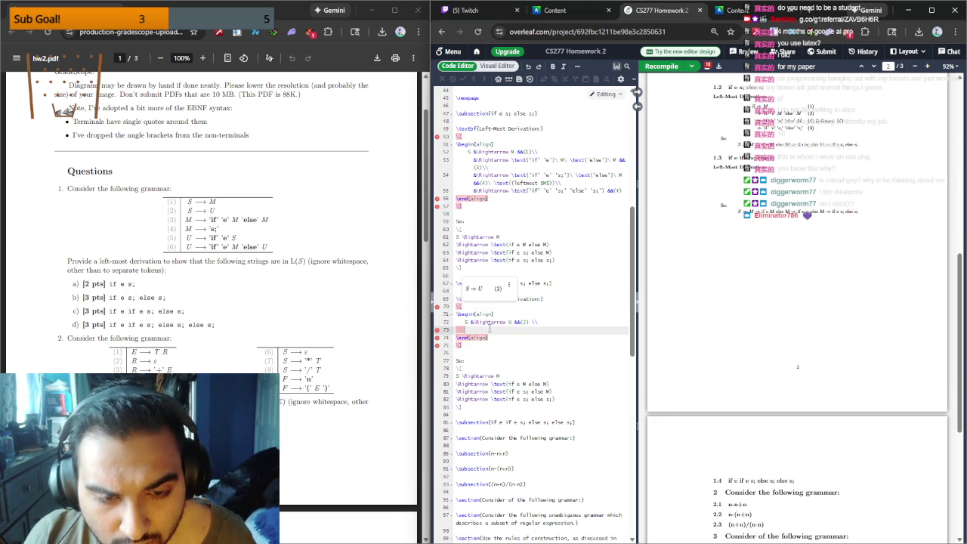
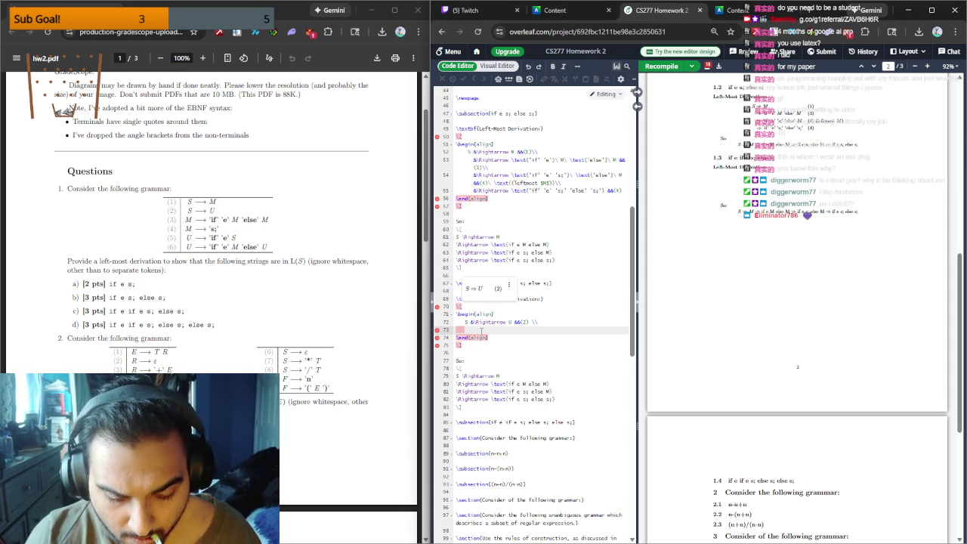
Step: Add the derivation step U ⇒ 'if' 'e' S, labelled (5), to the align block
text(U)
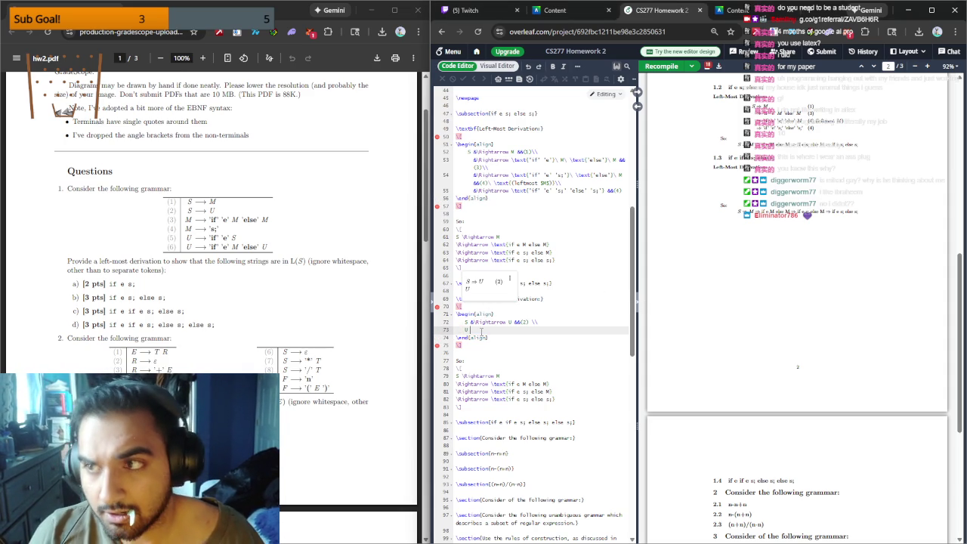
text(&\Rightarrow)
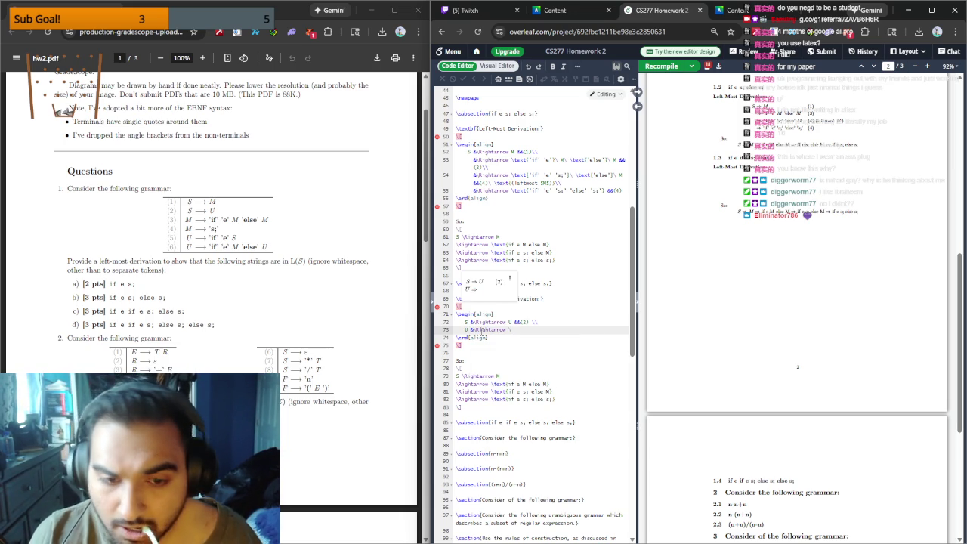
text(	ext{)
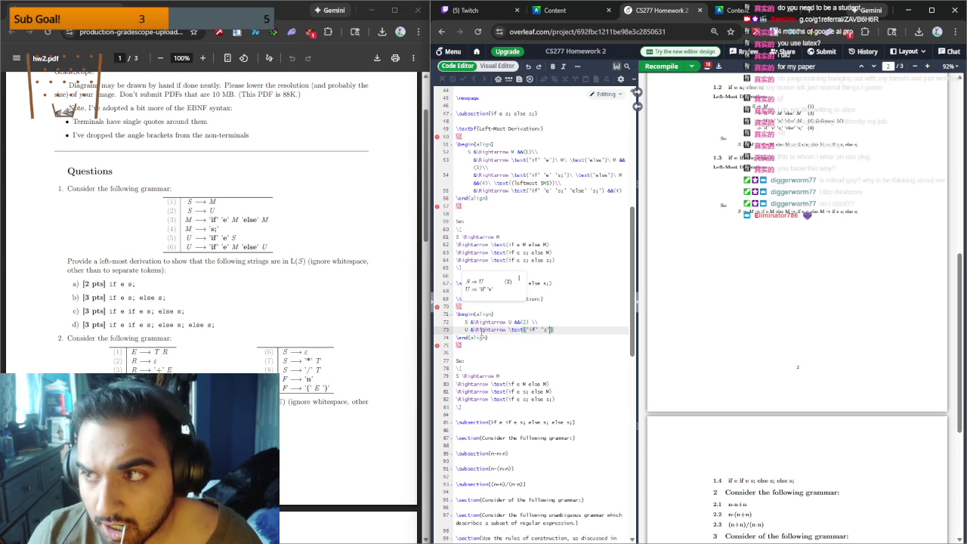
text(')
key(Return)
key(BackSpace)
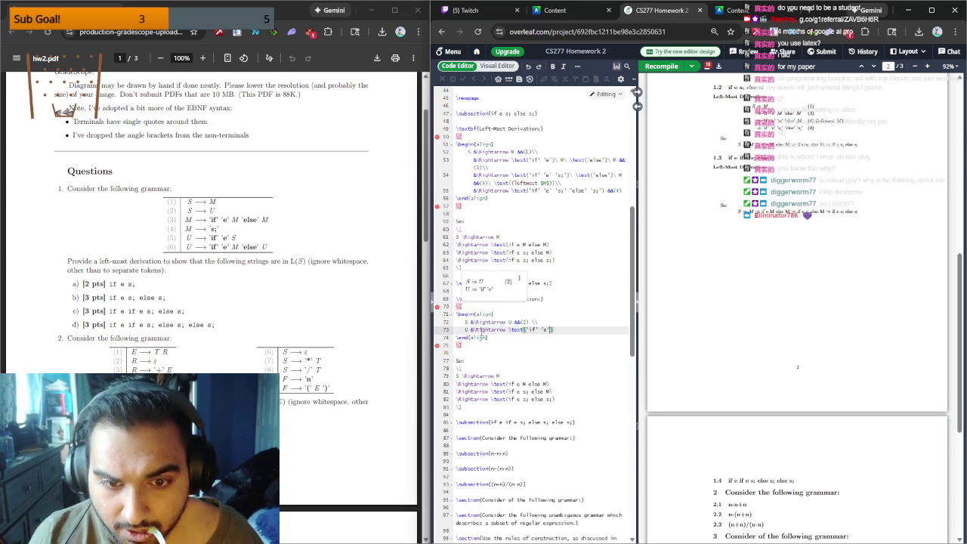
text(\)
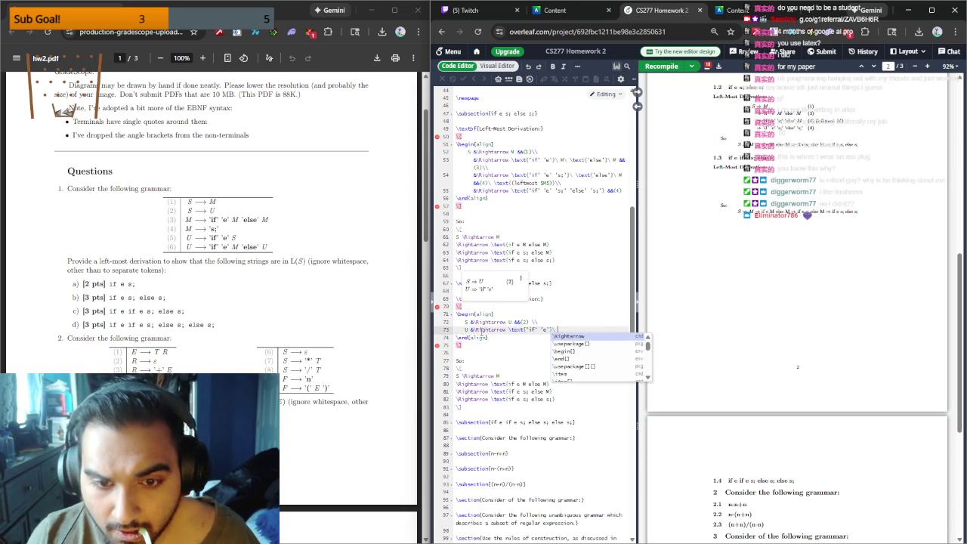
text( S && )
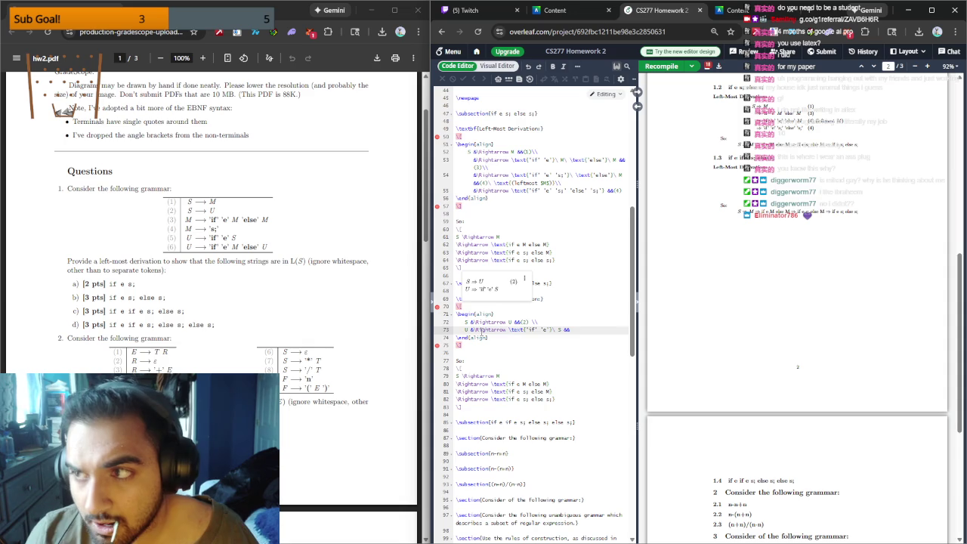
text((5)
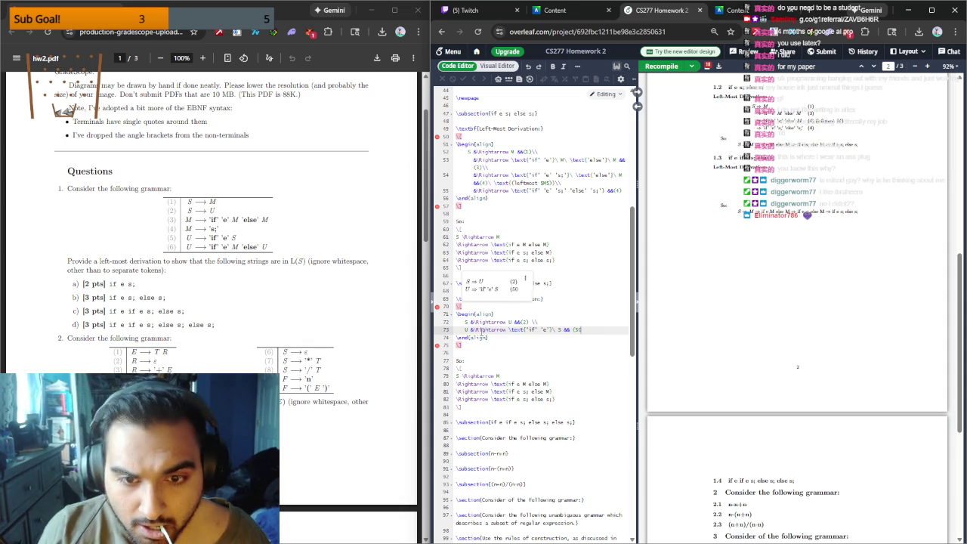
text()\\)
key(Return)
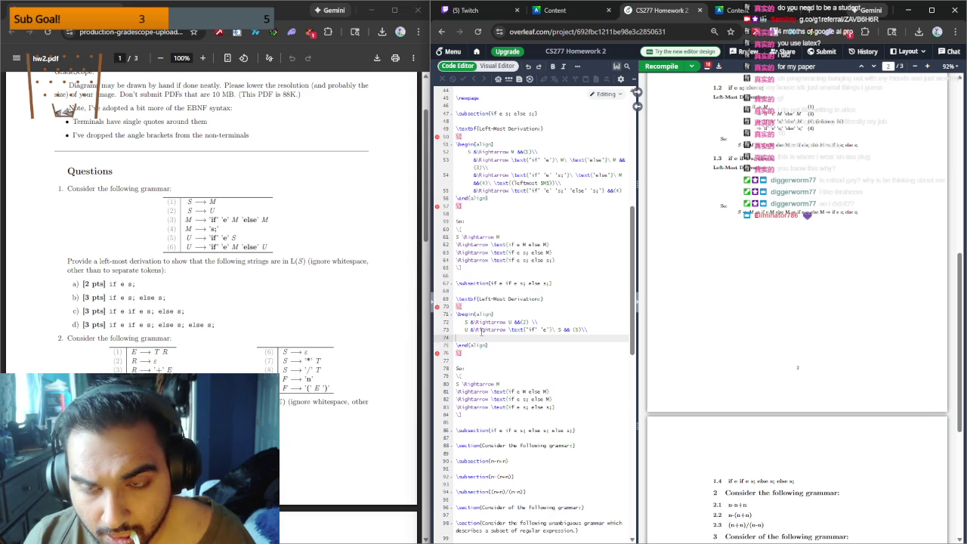
key(BackSpace)
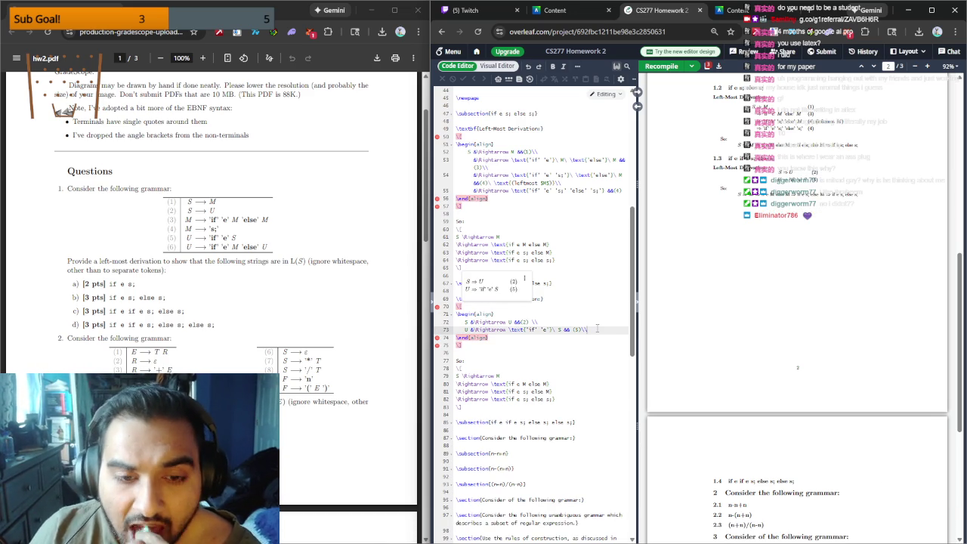
Step: Start the next derivation line with 'S &'
key(Return)
text(S &)
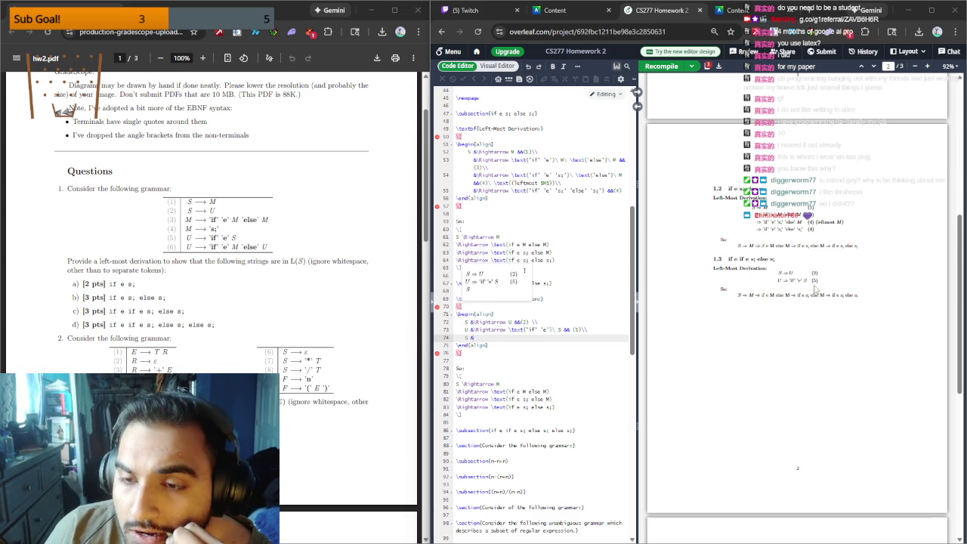
scroll(552, 347, up, 2)
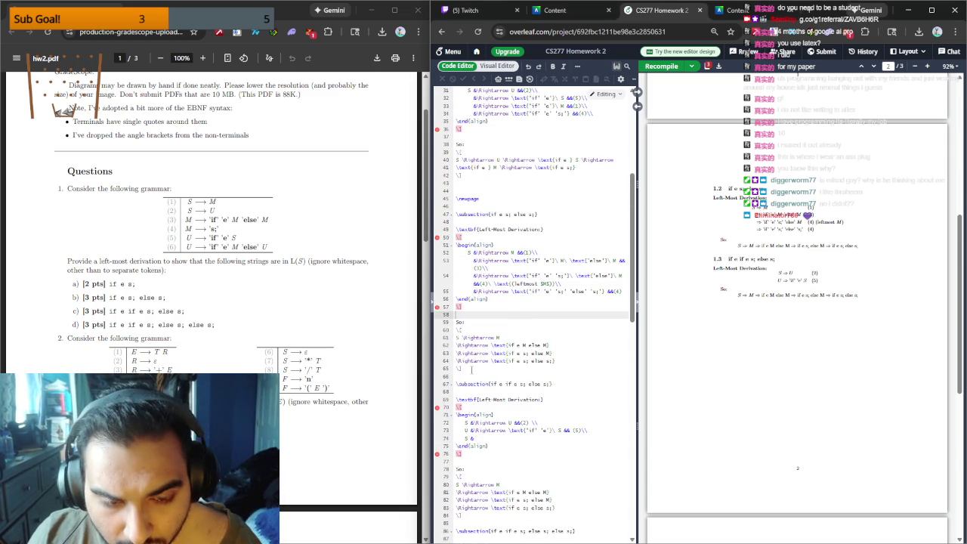
Step: Delete the two old 'So:' derivation blocks beneath the align blocks
drag(471, 368, 447, 316)
key(BackSpace)
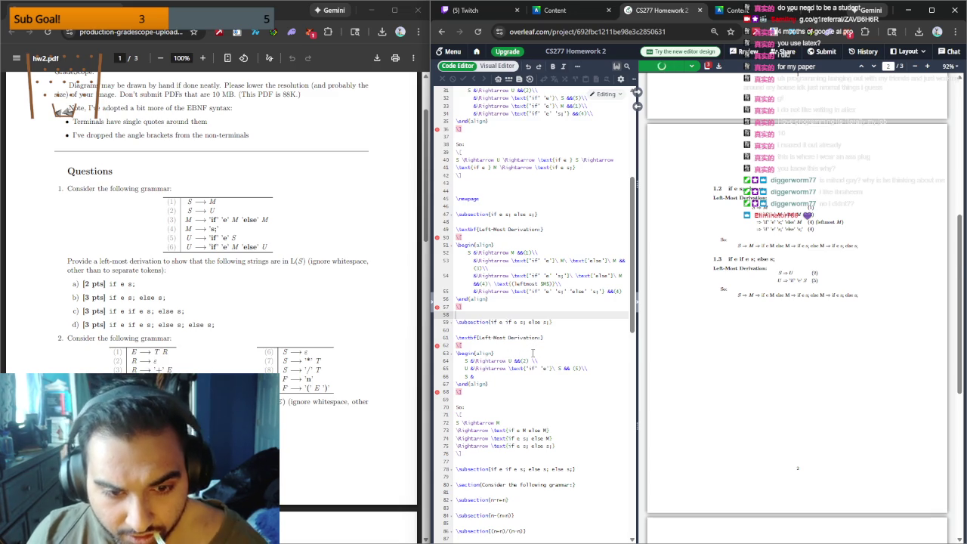
drag(477, 447, 456, 400)
key(BackSpace)
key(BackSpace)
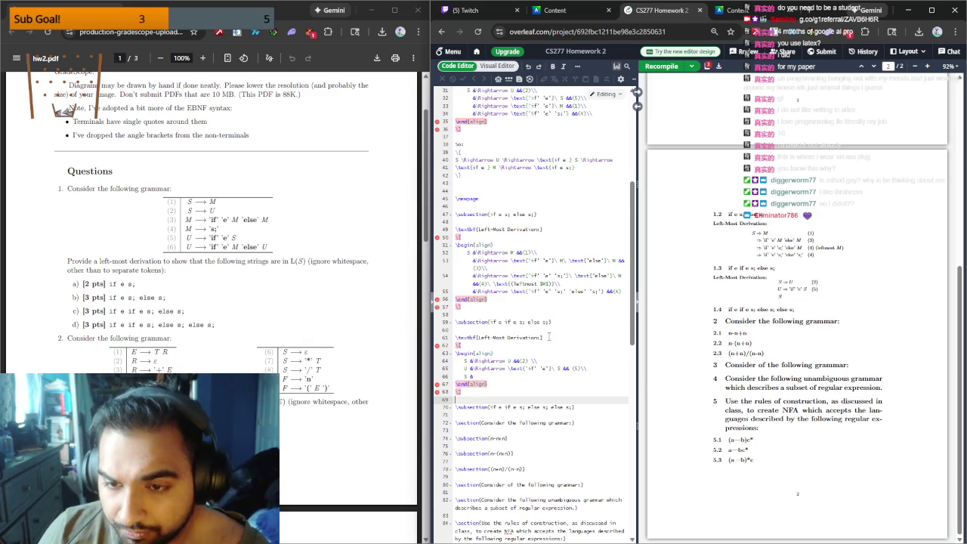
Step: Delete the 'So:' derivation under the first problem and recompile the PDF
scroll(549, 337, up, 2)
scroll(550, 351, up, 3)
scroll(550, 368, up, 3)
drag(498, 415, 481, 383)
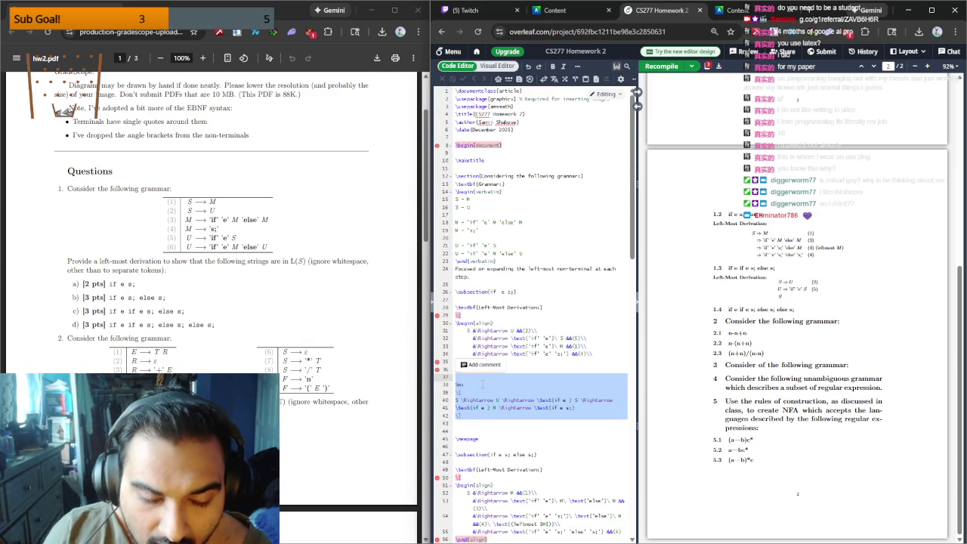
key(BackSpace)
key(BackSpace)
key(BackSpace)
key(ctrl+s)
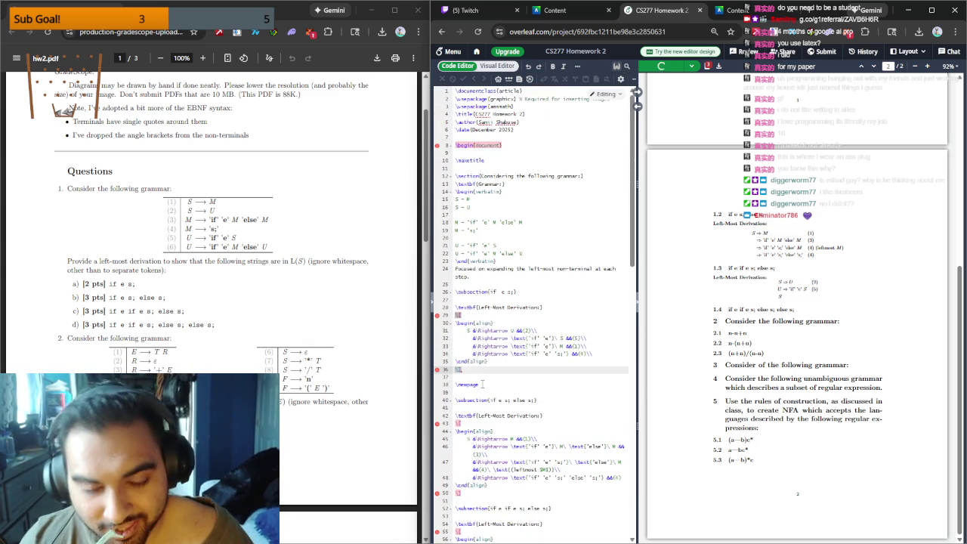
scroll(803, 355, up, 5)
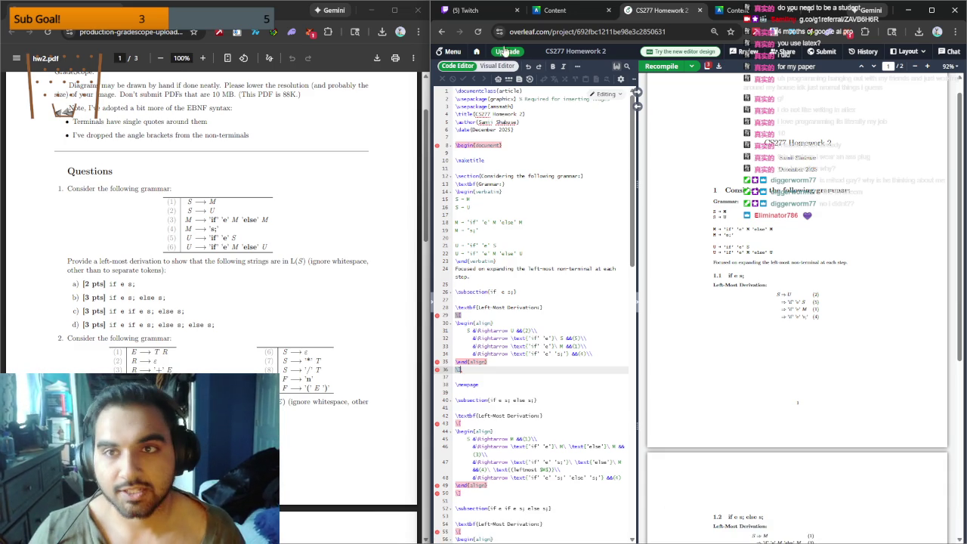
click(810, 10)
Step: View the CS277 homework event in Outlook's December 6, 2025 calendar, then return to the homework tab
click(670, 246)
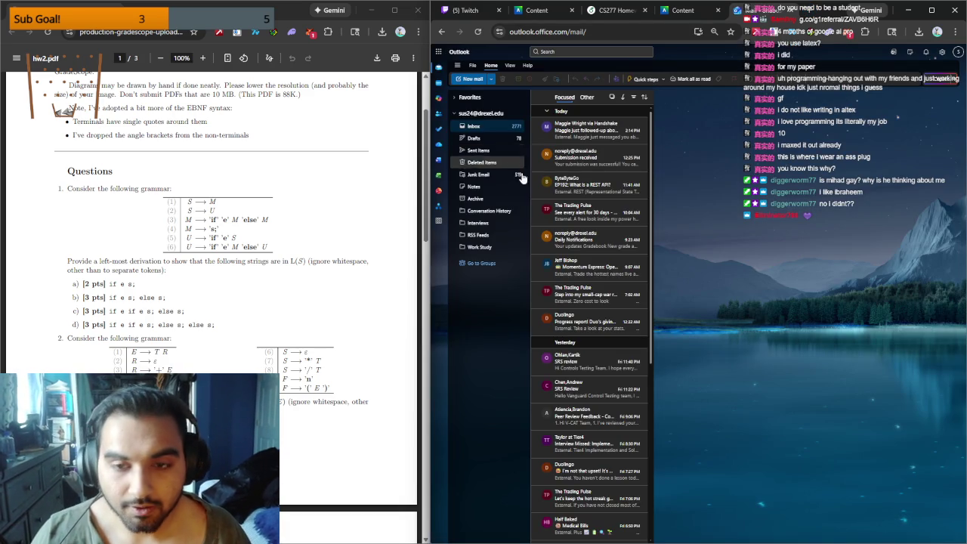
click(441, 101)
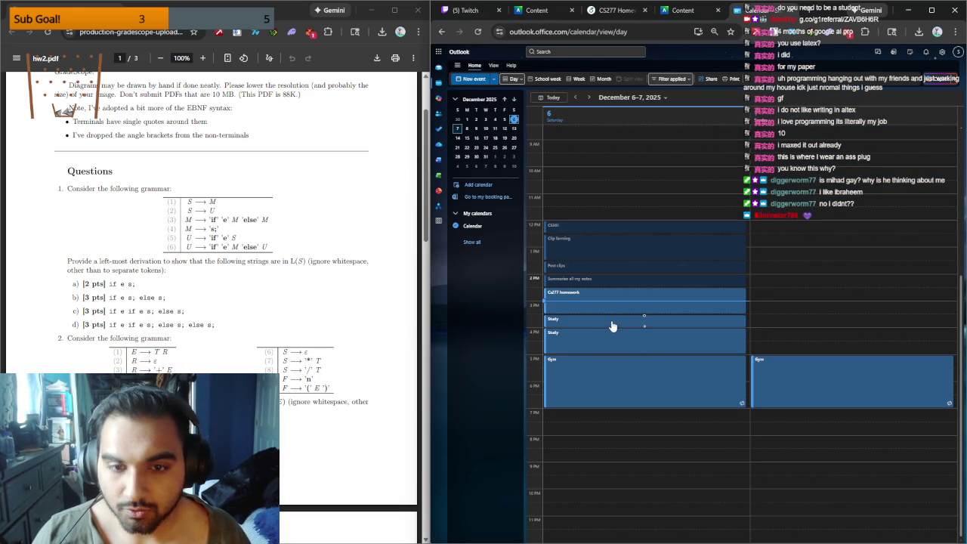
click(627, 312)
click(681, 10)
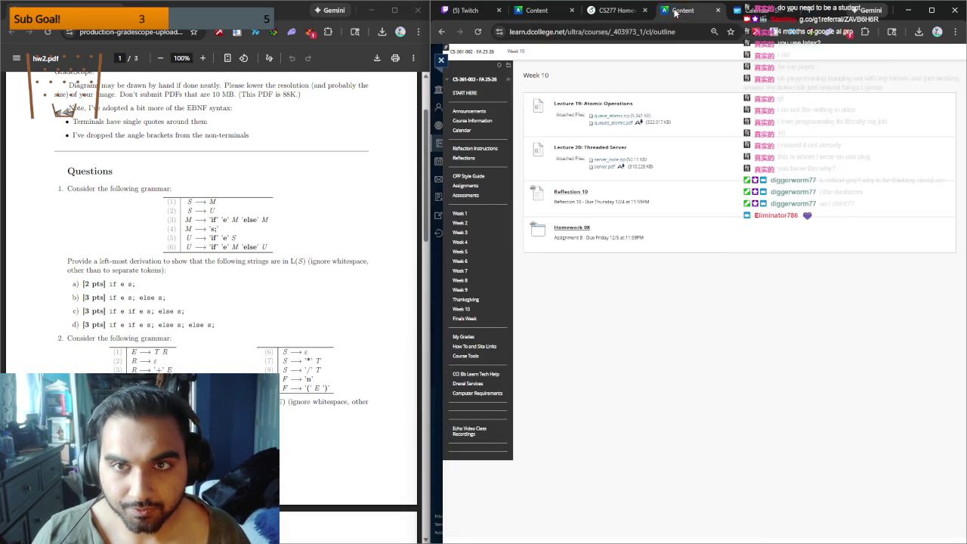
click(614, 10)
Step: Review the derivations and put the cursor back on the unfinished 'S &' line
scroll(524, 164, down, 5)
scroll(523, 164, down, 5)
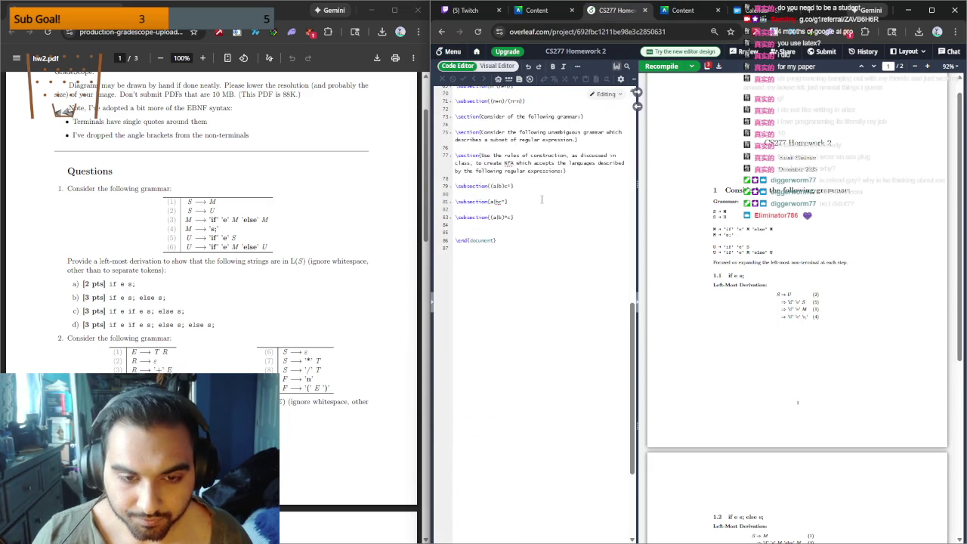
scroll(668, 235, down, 4)
scroll(559, 332, up, 2)
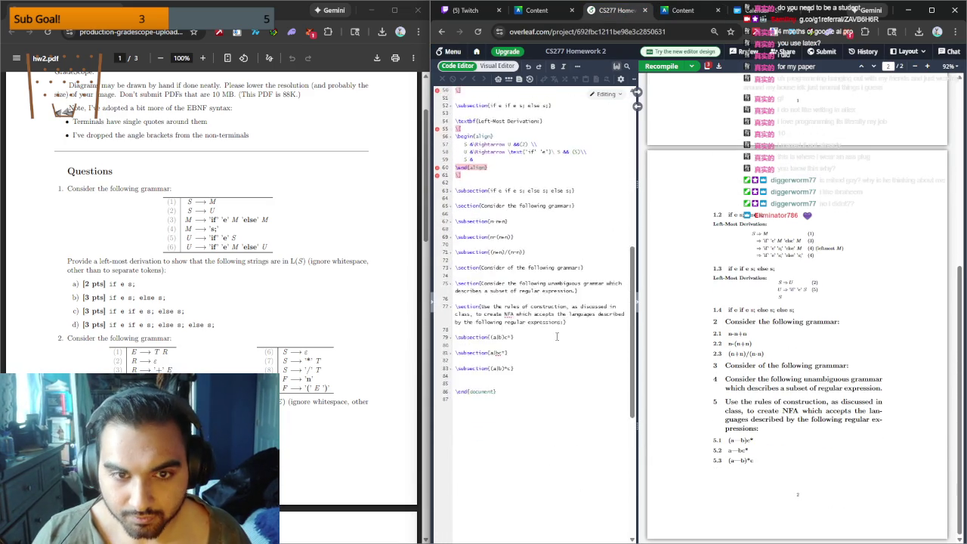
scroll(559, 333, up, 3)
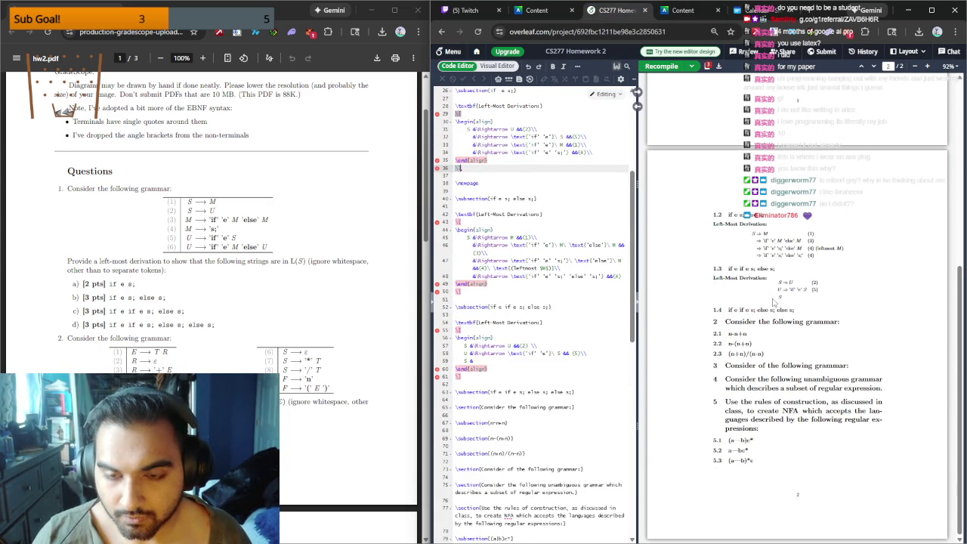
click(525, 363)
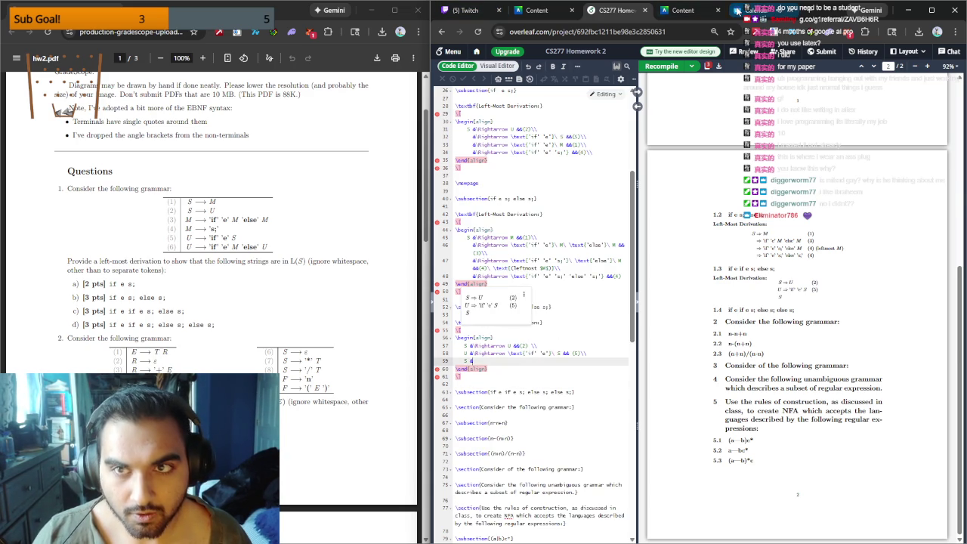
click(759, 10)
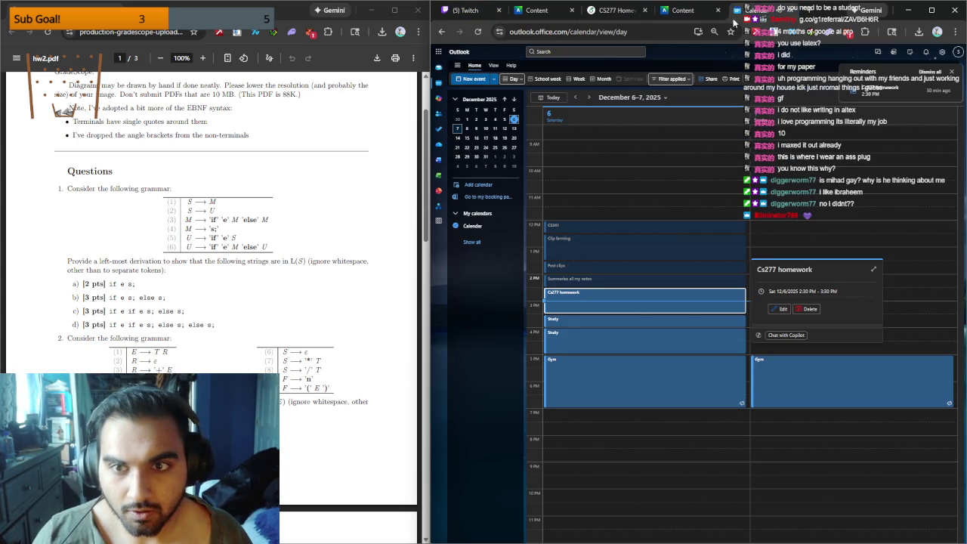
Step: Change the Cs277 homework event's end time from 3:30 PM to 3:00 PM and save it
click(780, 309)
click(846, 302)
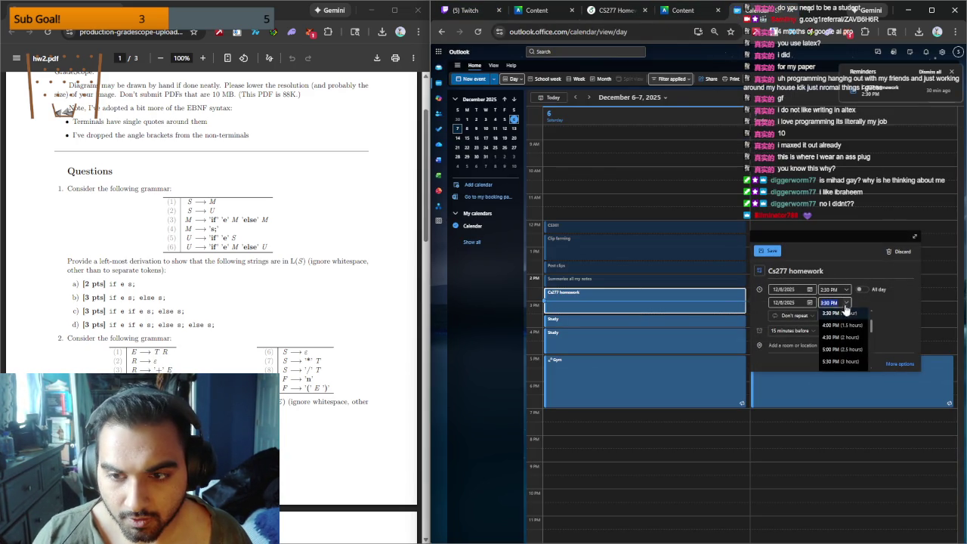
click(849, 326)
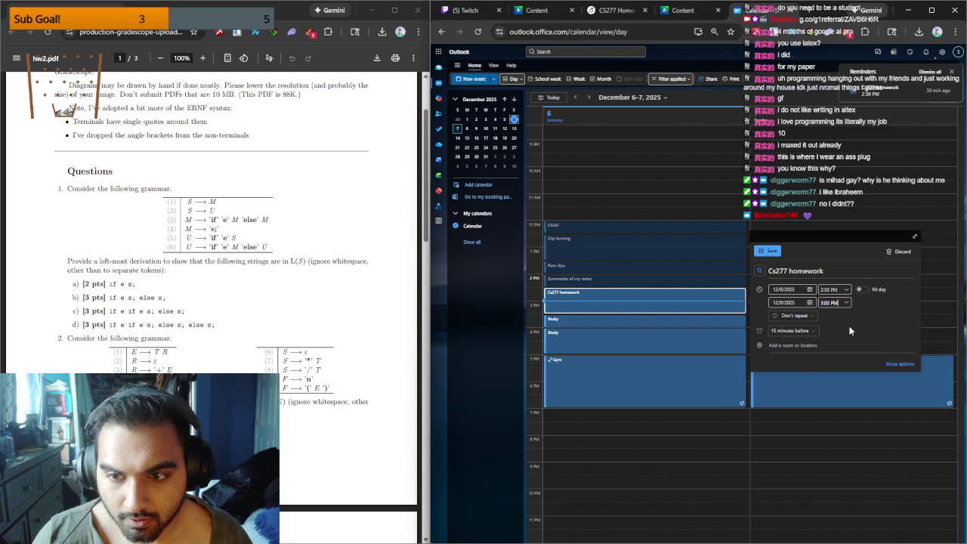
click(772, 251)
click(658, 309)
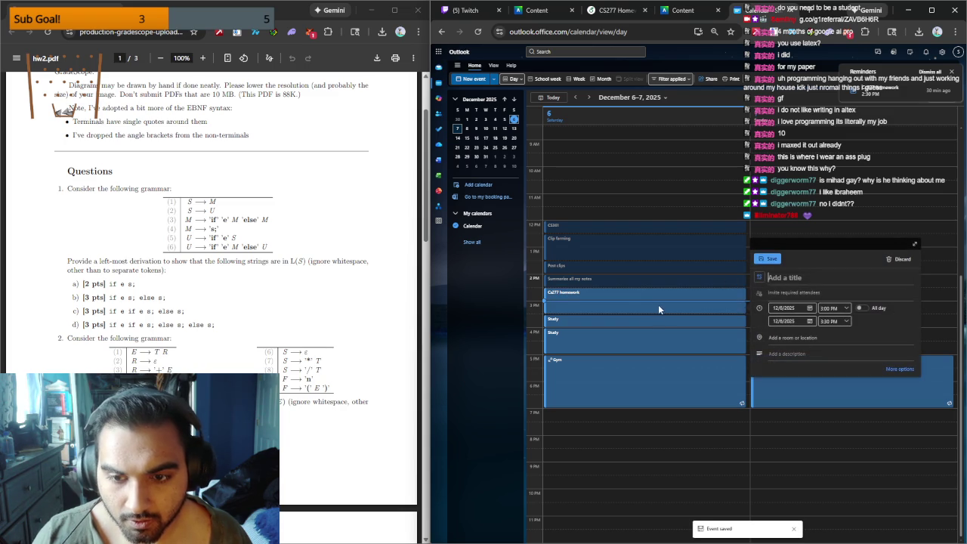
Step: Save a 3:00 PM 'Eat Food' event and delete the 3:30 Study event
text(Eat Food)
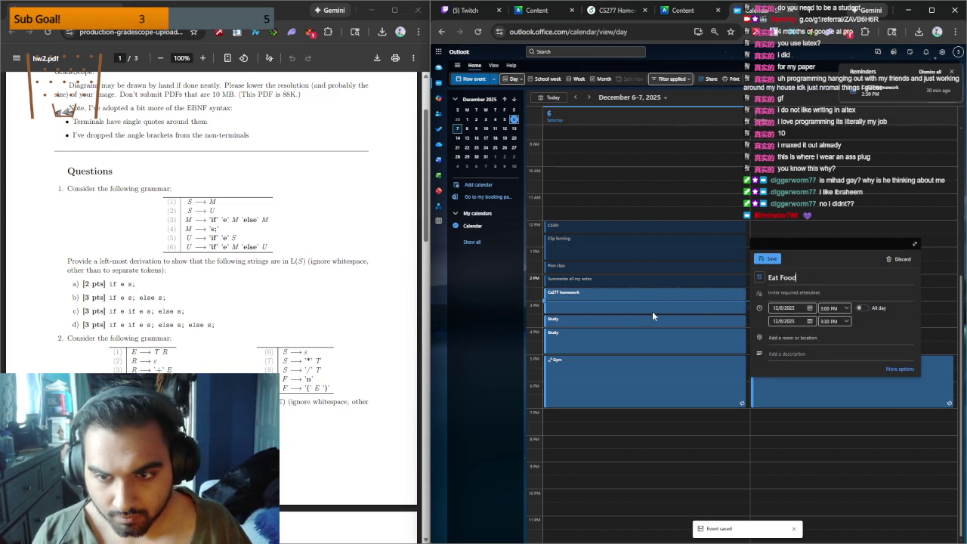
key(Return)
click(594, 325)
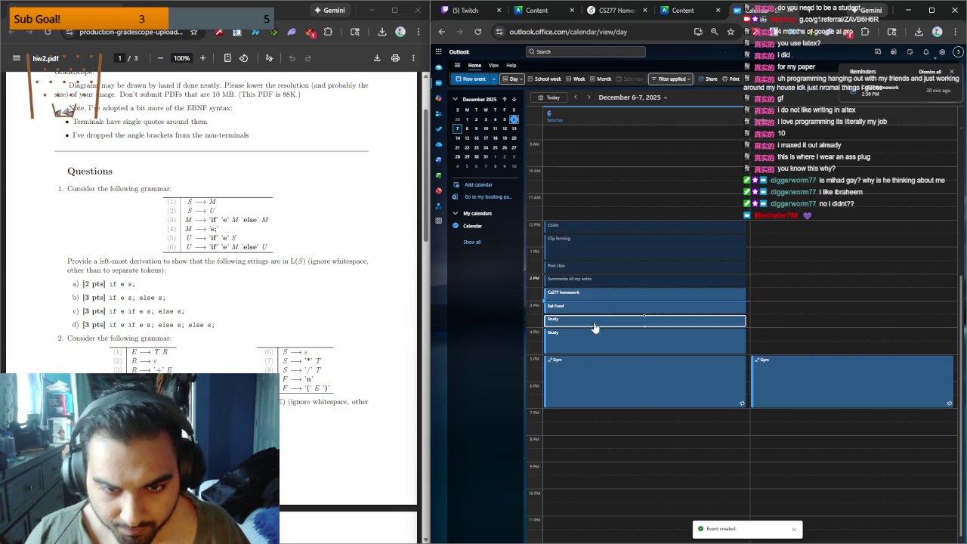
click(807, 317)
click(691, 327)
key(Delete)
Step: Create a 'Post clips' event in the 3:30 PM slot
click(669, 324)
text(Post clips)
key(Return)
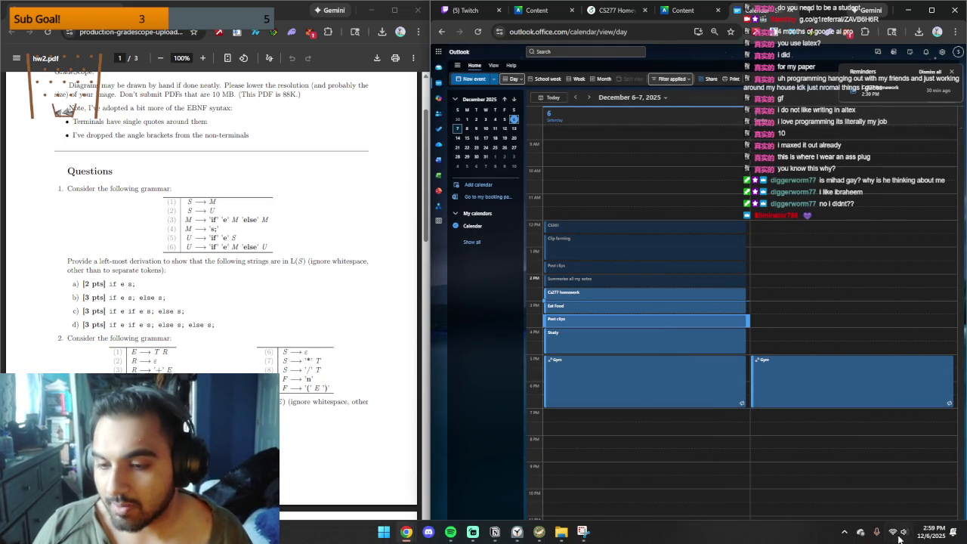
click(472, 532)
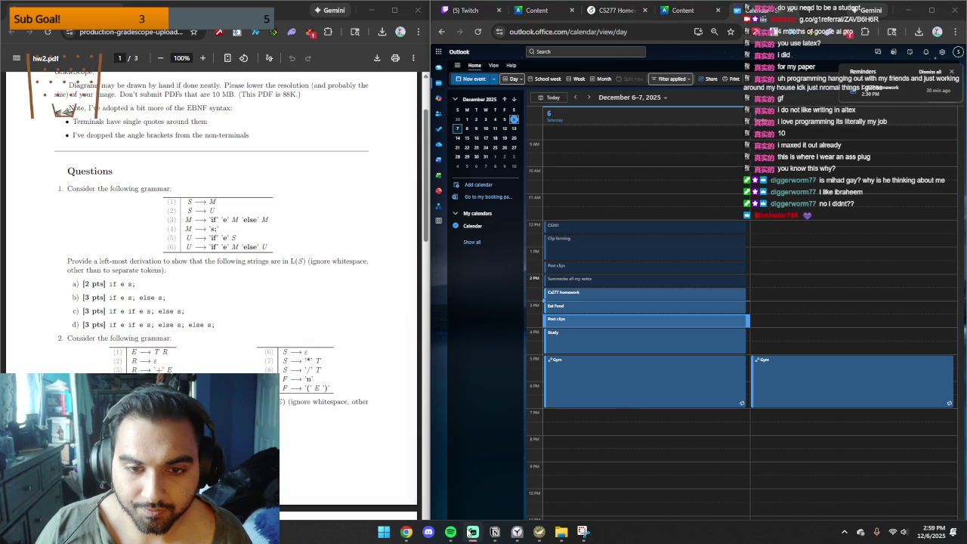
click(427, 532)
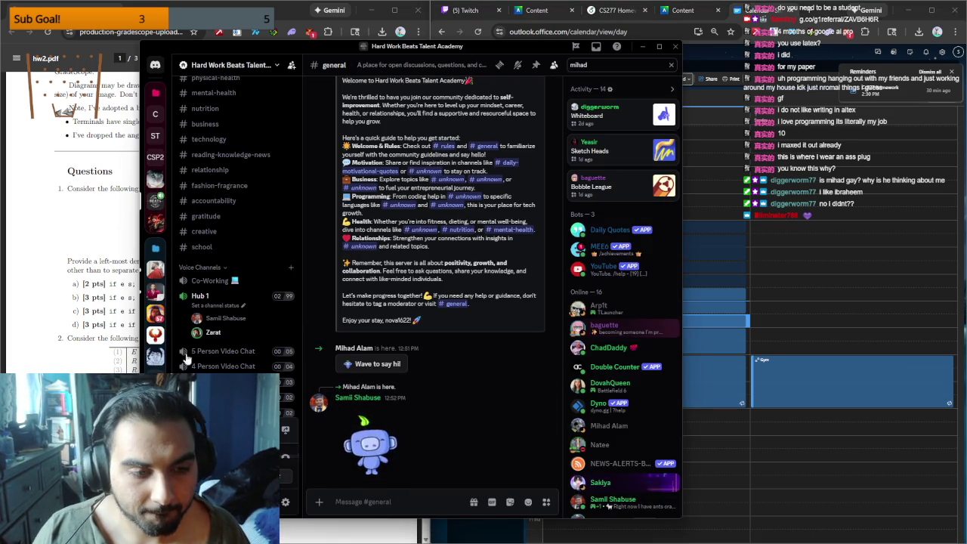
Step: Go to the Hard Work Beats Talent Academy server's #general channel
click(155, 269)
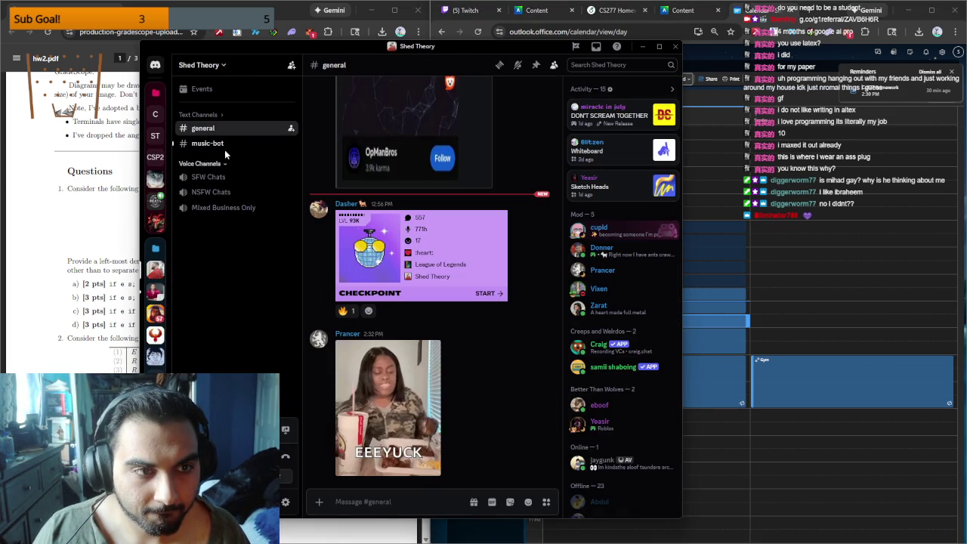
click(155, 200)
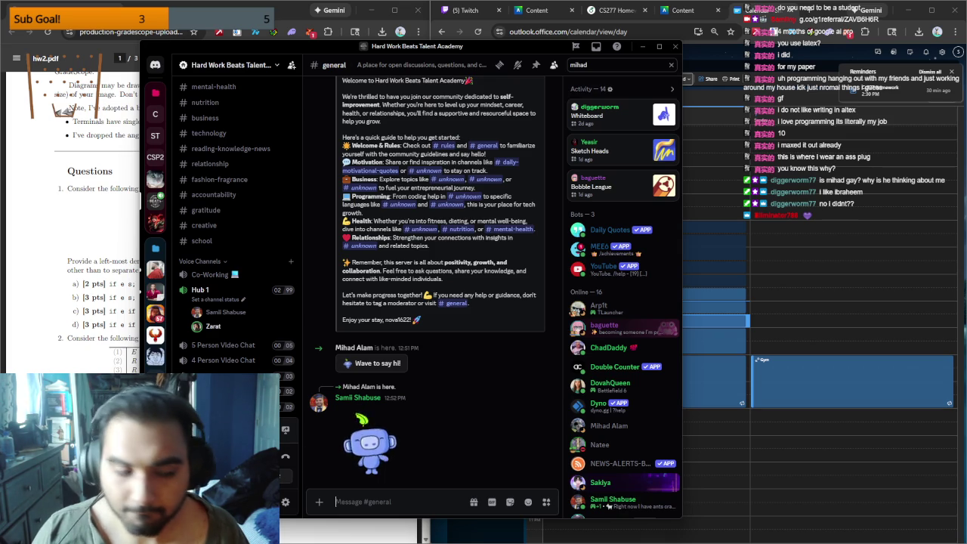
scroll(244, 254, up, 1)
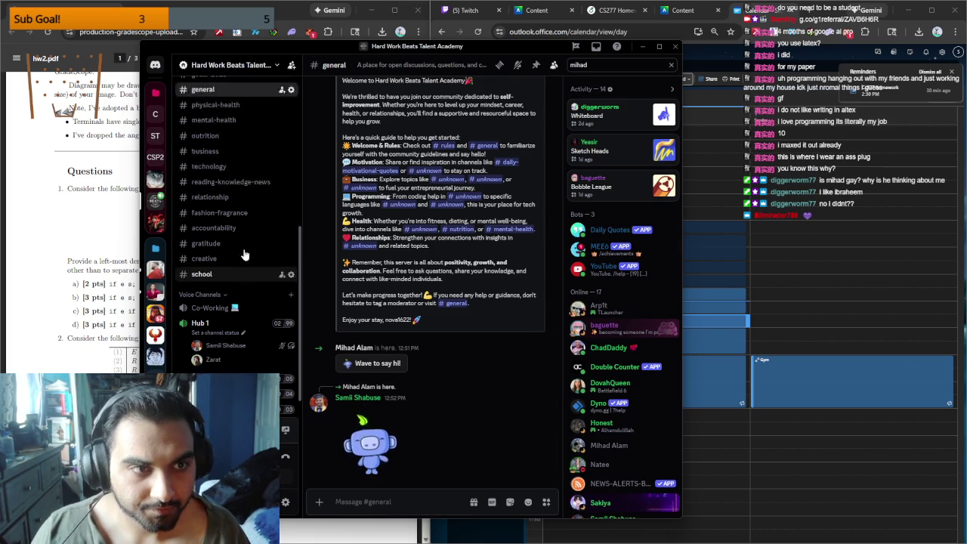
scroll(244, 254, up, 2)
Step: Mention a member, send 'ill be back 30 min eating food', and minimize Discord
text(@ib)
key(BackSpace)
key(BackSpace)
key(BackSpace)
text(@za)
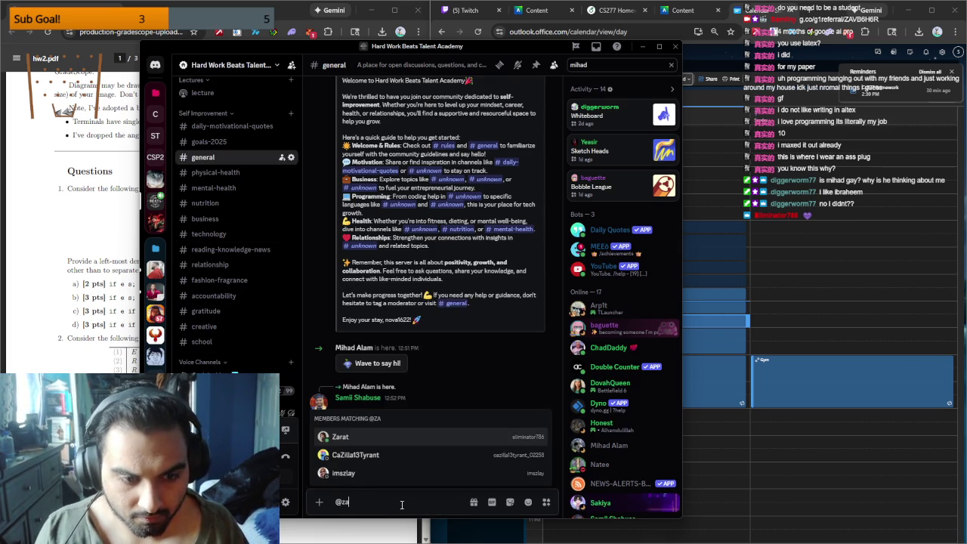
key(Tab)
text(lil)
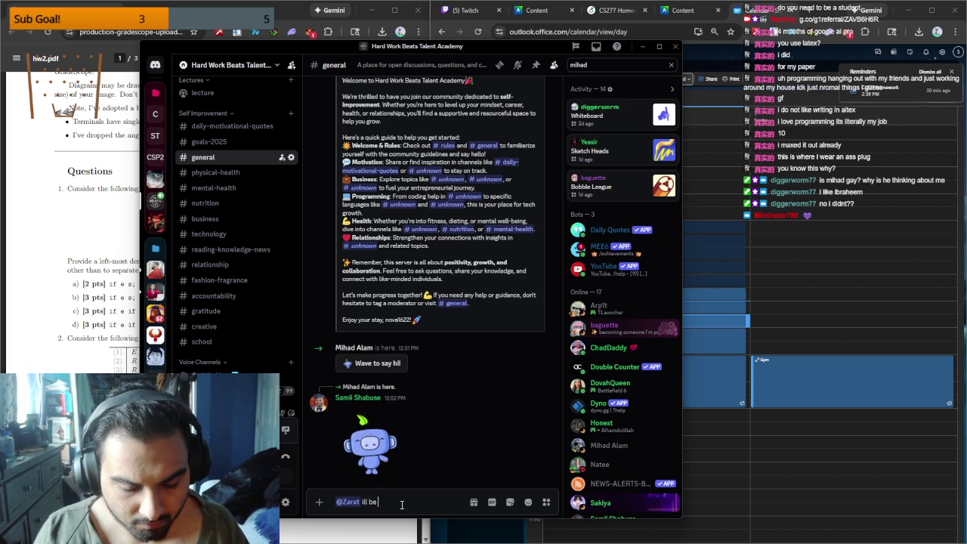
text(0 min eating fo)
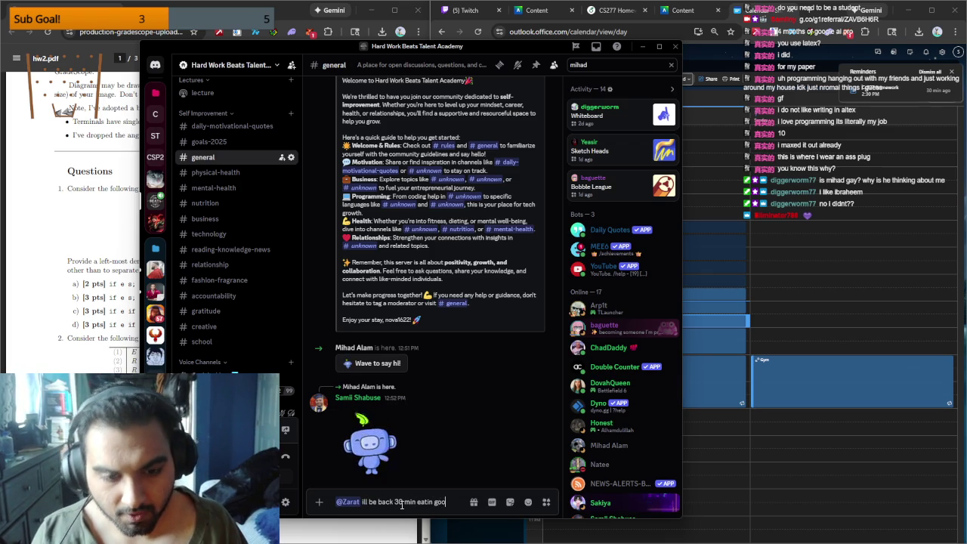
text(g food)
key(Return)
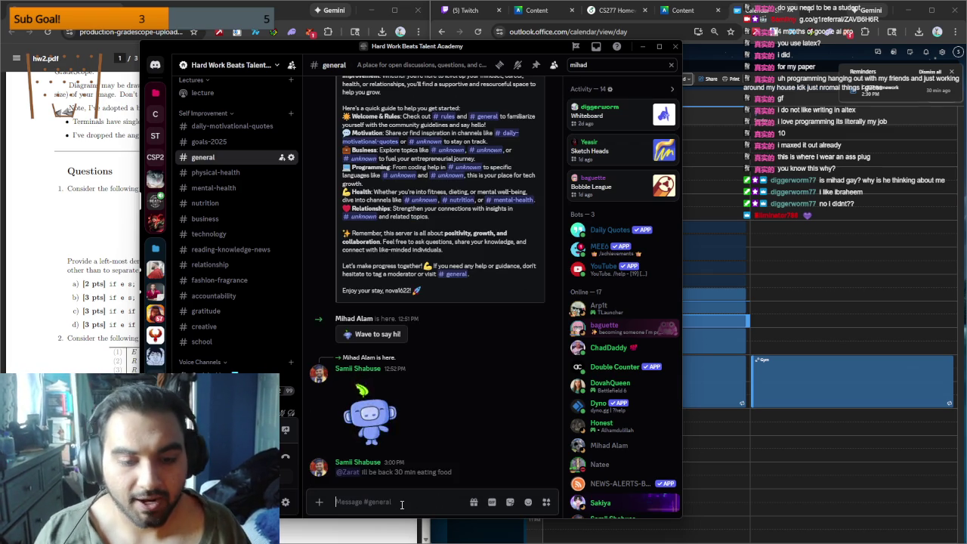
click(674, 46)
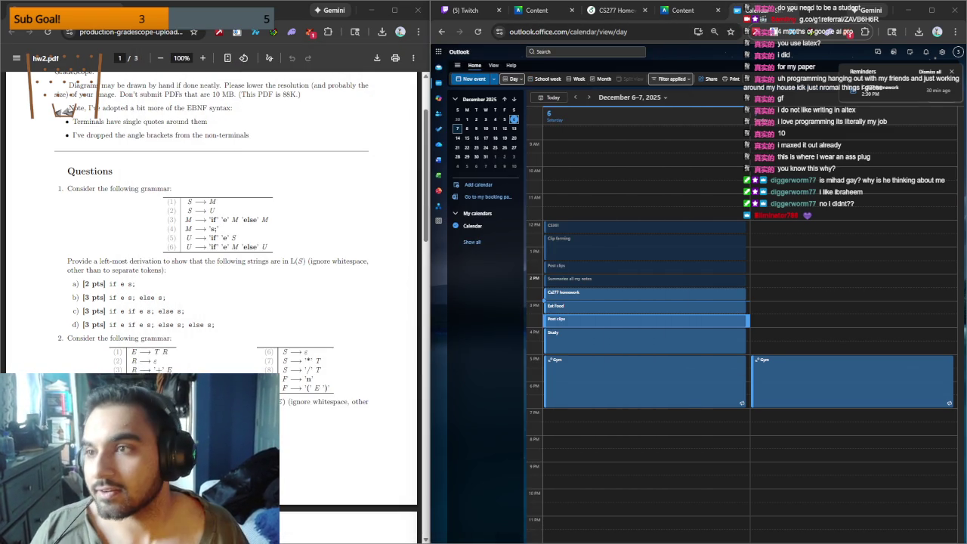
Step: Open YouTube in its own window and play the Going Crazy as Draven and Naut video from a comment notification
click(810, 10)
text(youtube)
key(Return)
drag(779, 13, 302, 162)
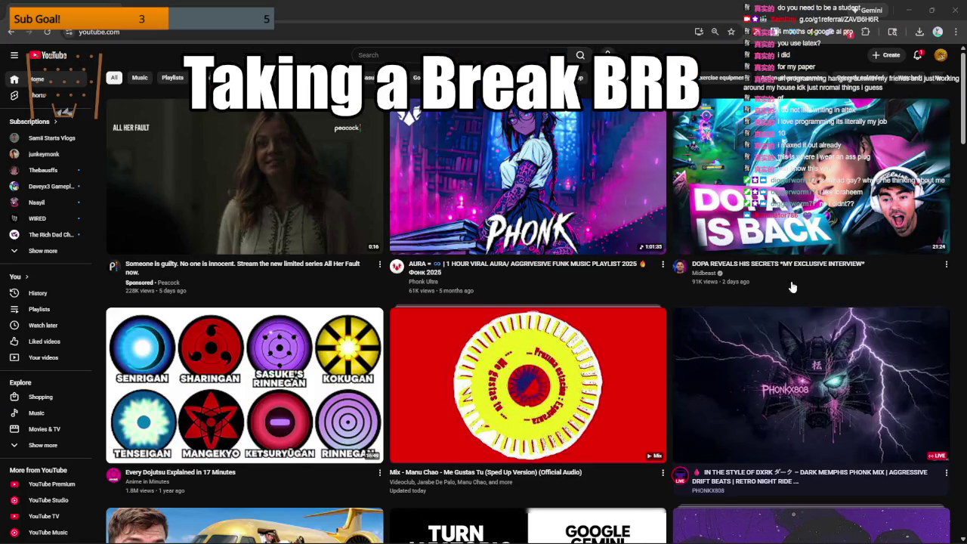
click(917, 56)
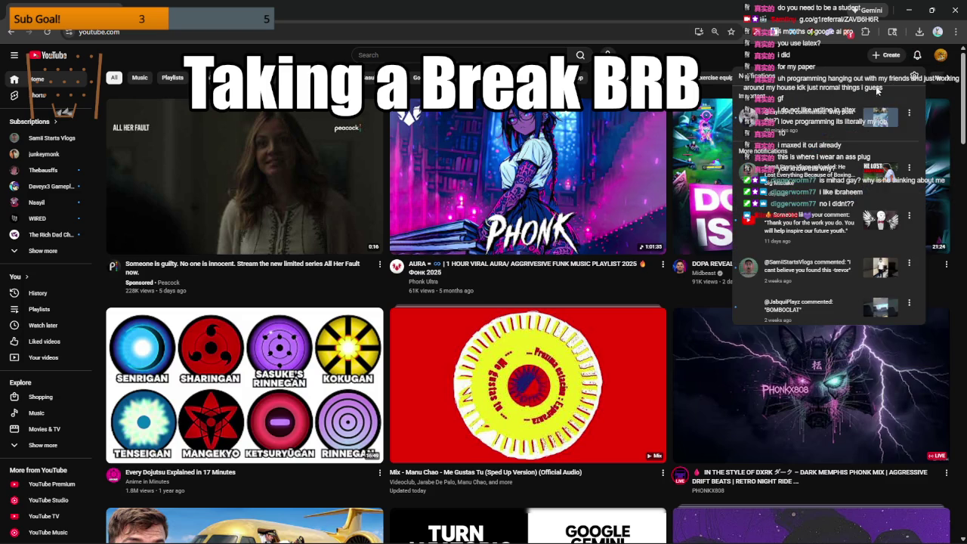
click(835, 128)
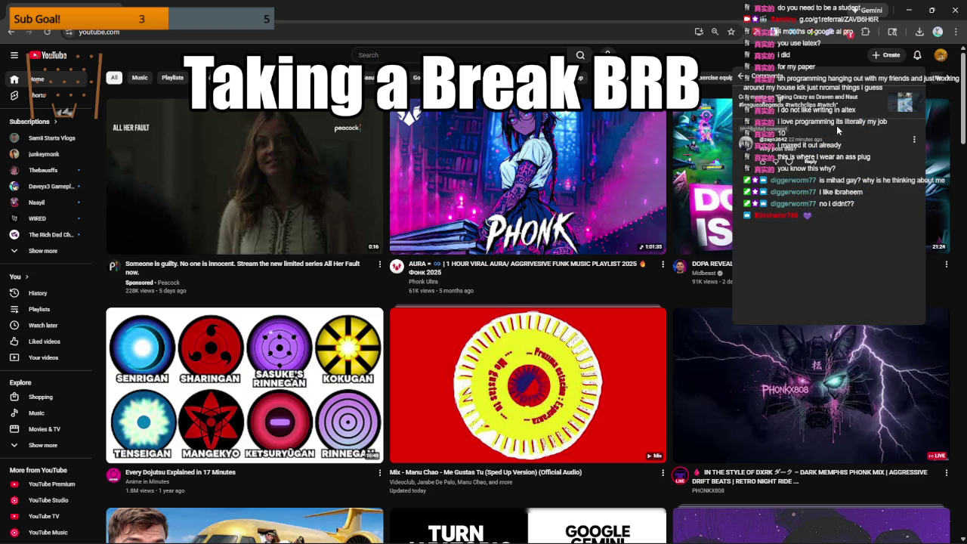
click(763, 161)
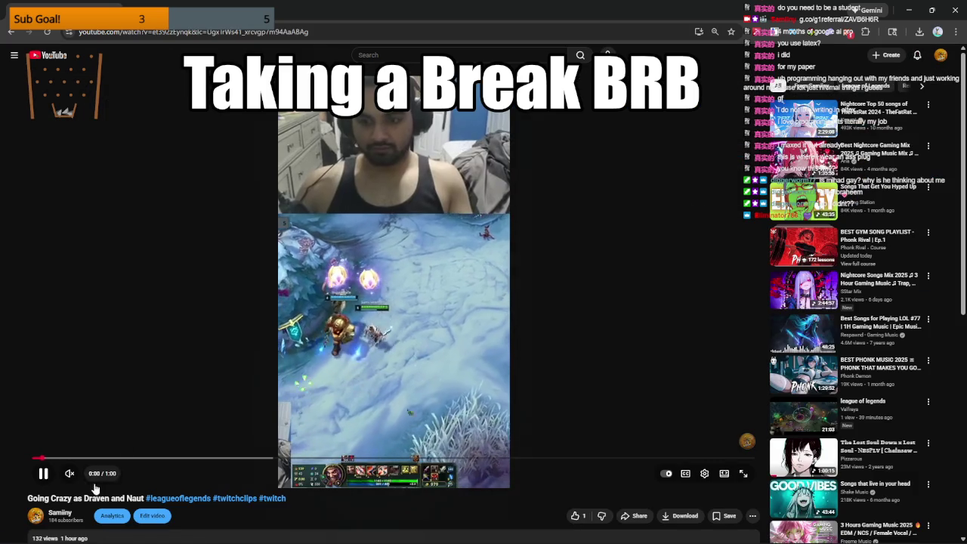
Step: Unmute the Draven and Naut clip, pause it at 0:11, and scroll down to its comments
click(68, 473)
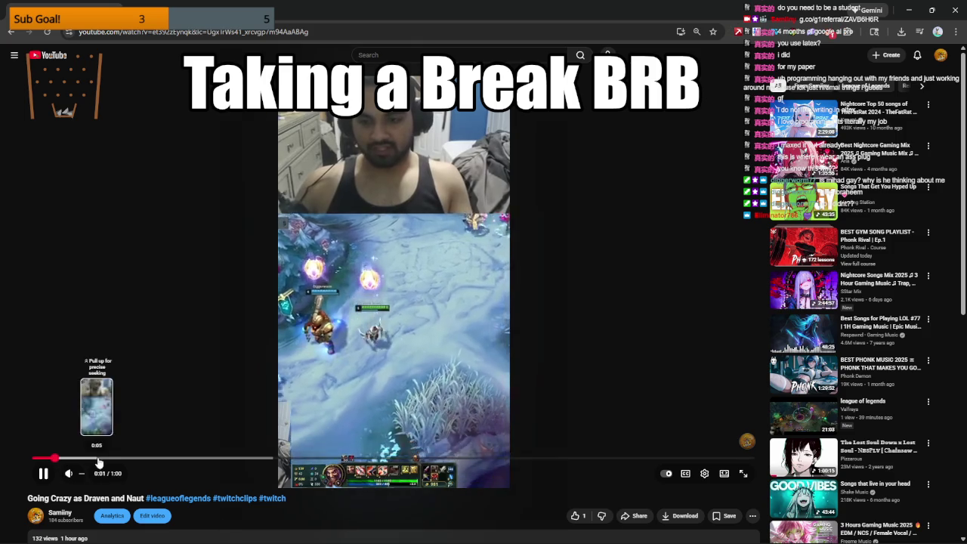
scroll(246, 359, down, 2)
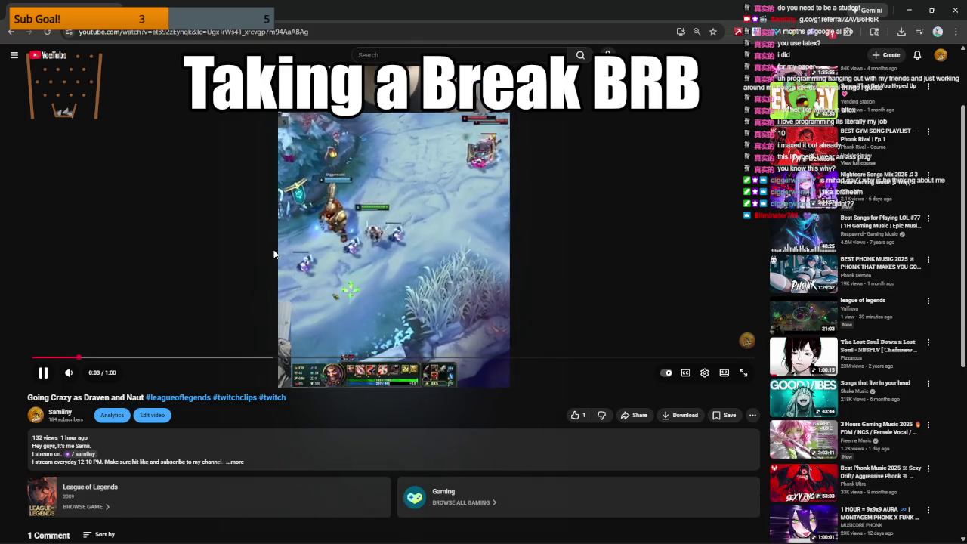
scroll(400, 382, up, 2)
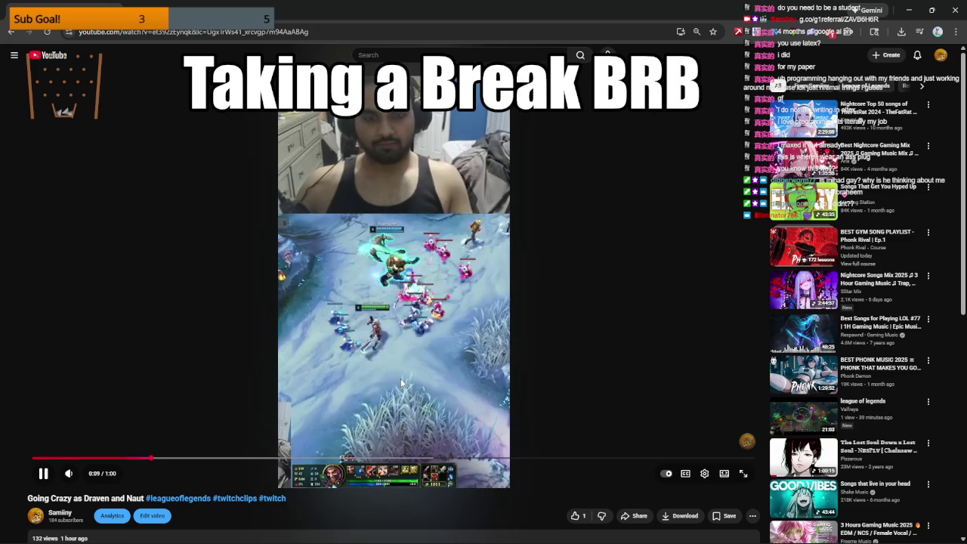
click(460, 308)
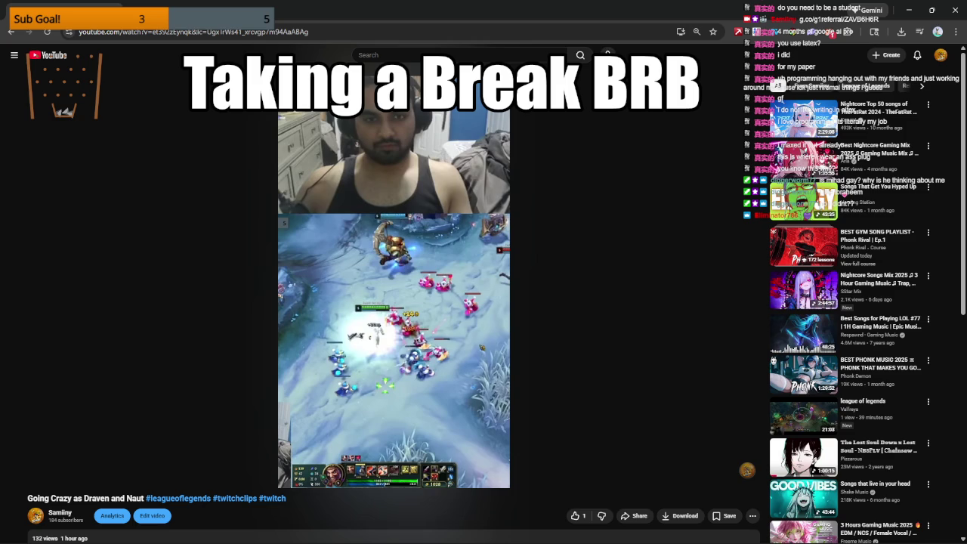
scroll(57, 385, down, 3)
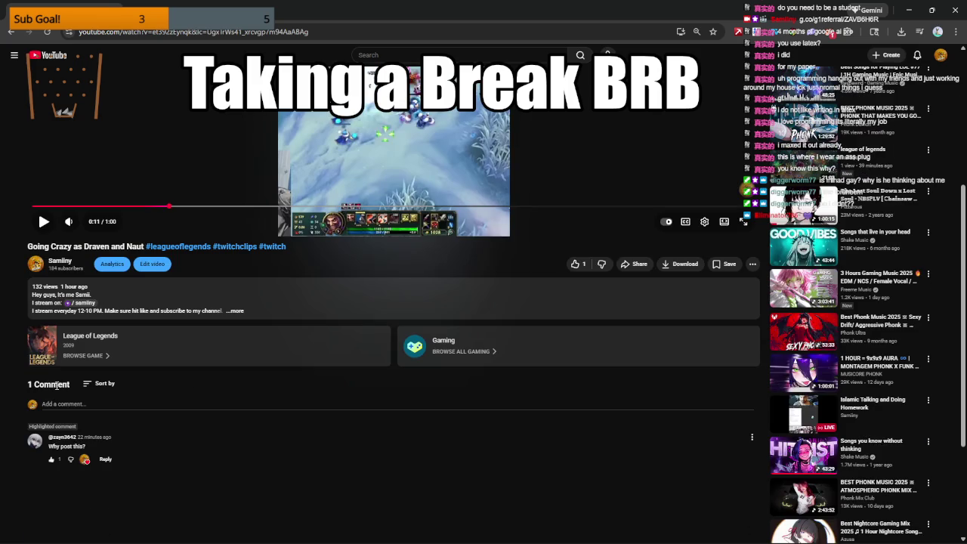
Step: Post the reply 'im showing my upcoming skills' under the 'Why post this?' comment
click(105, 459)
text(owig n)
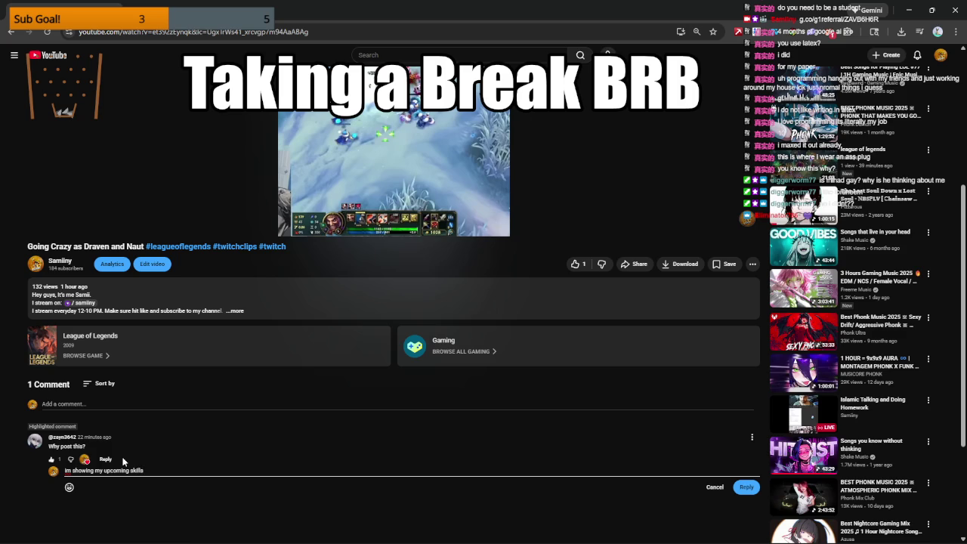
click(745, 487)
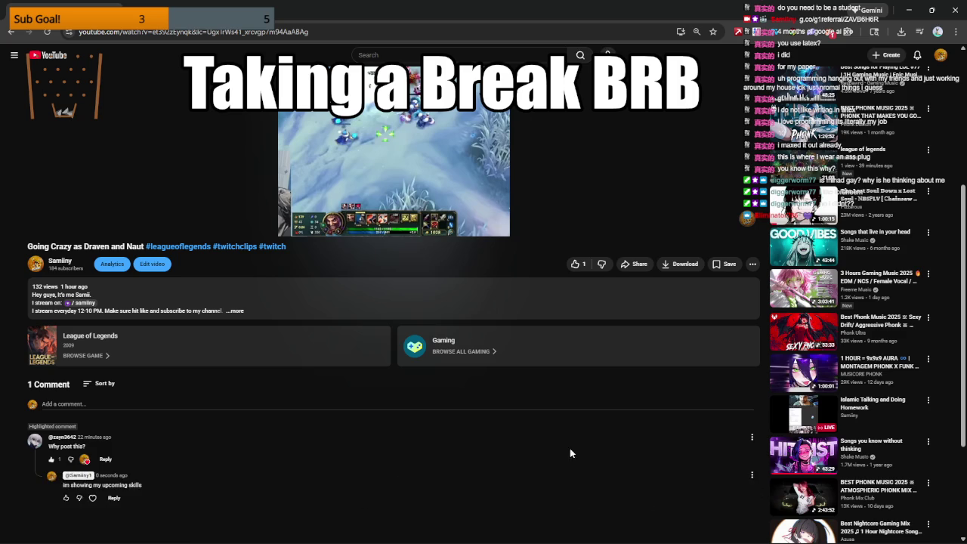
scroll(569, 448, up, 4)
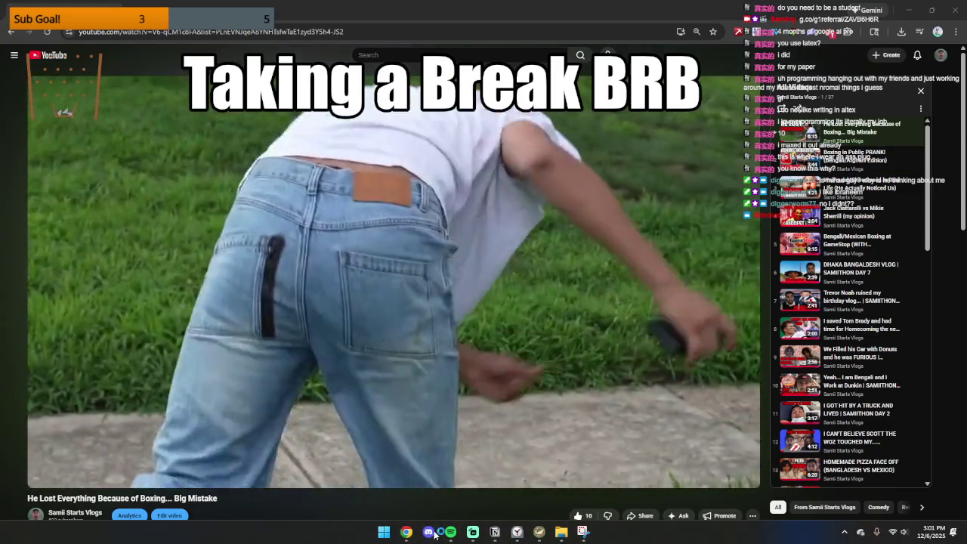
Step: Glance at Discord, then return to YouTube and watch the boxing vlog full screen
click(428, 531)
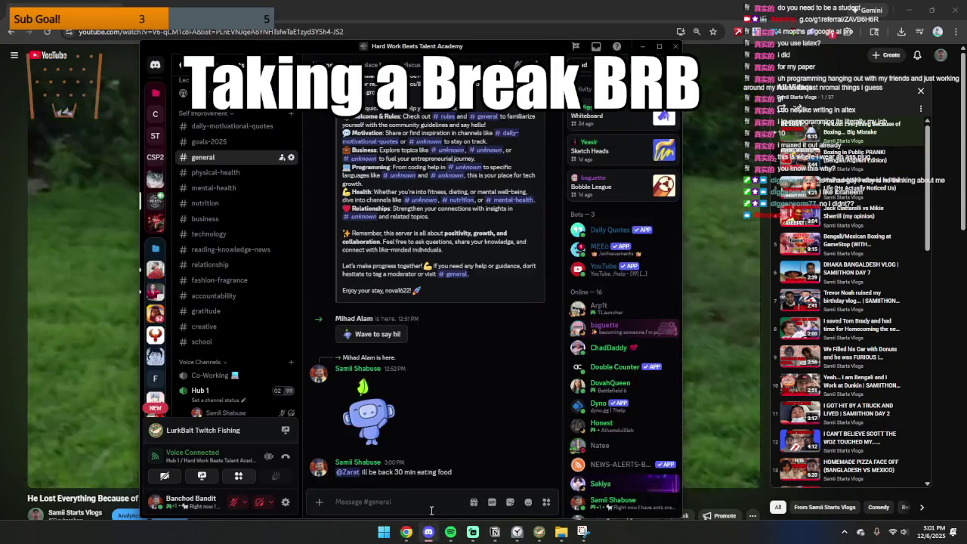
click(686, 483)
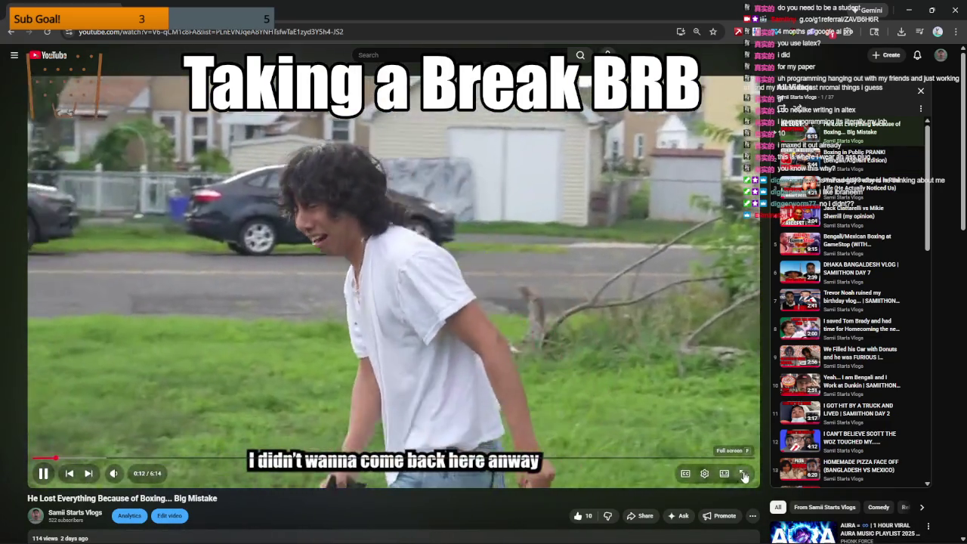
click(743, 473)
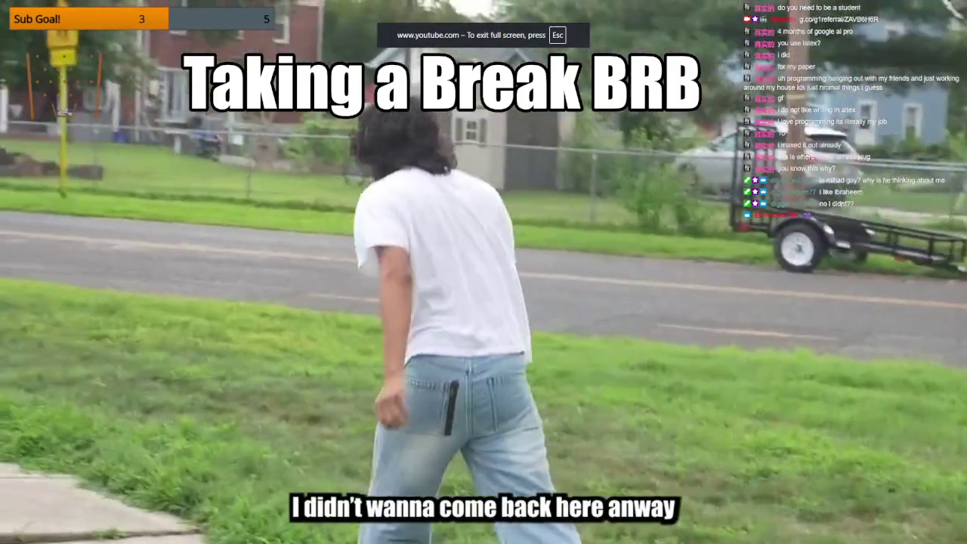
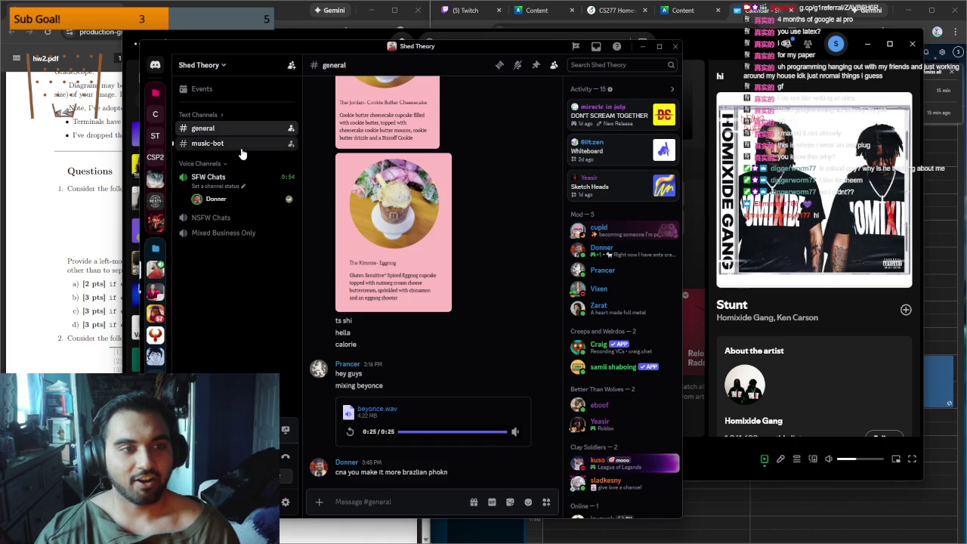
Step: Switch OBS from the BRB break screen to the desktop capture showing Discord
click(208, 143)
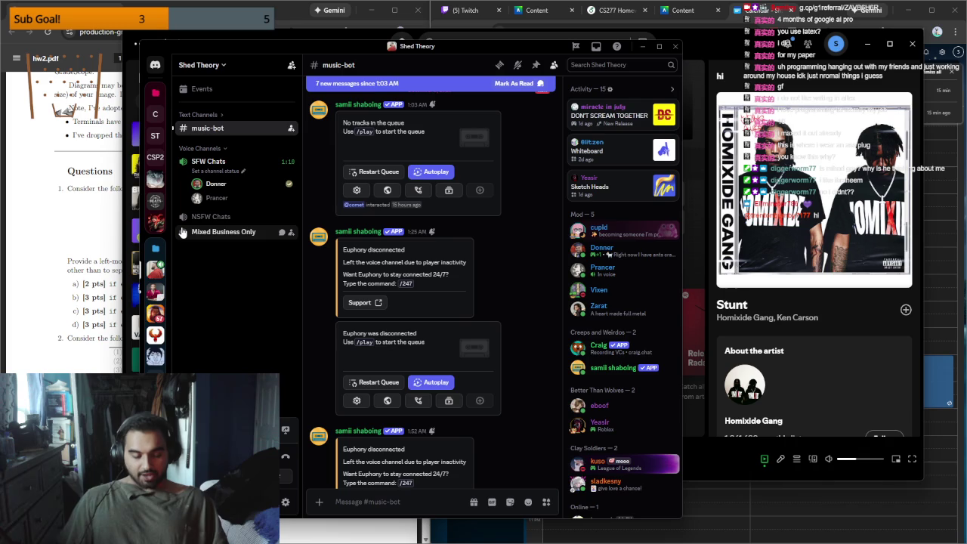
mouse_move(373, 171)
mouse_move(814, 227)
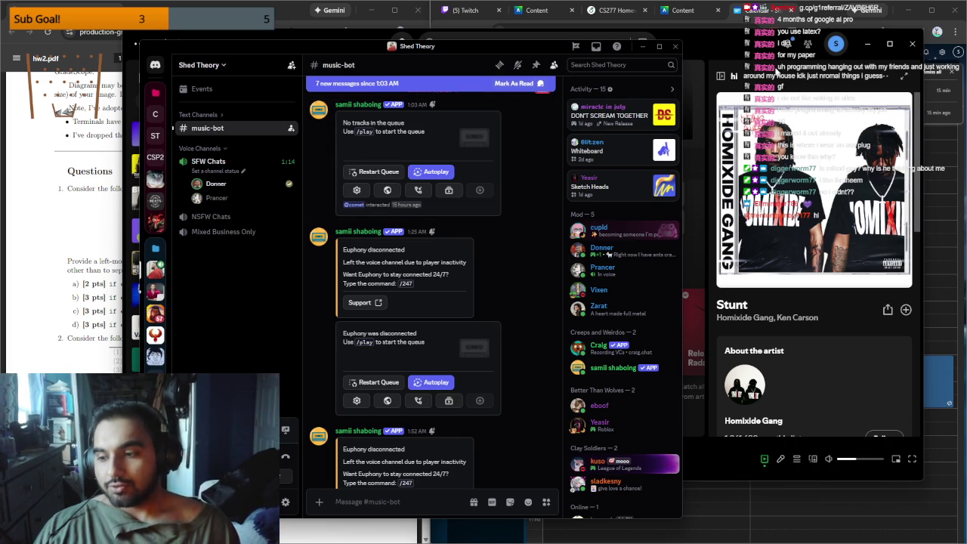
Step: Minimize Discord and Spotify to reveal the homework PDF and Outlook calendar, then restore Discord
click(639, 47)
click(872, 47)
mouse_move(450, 538)
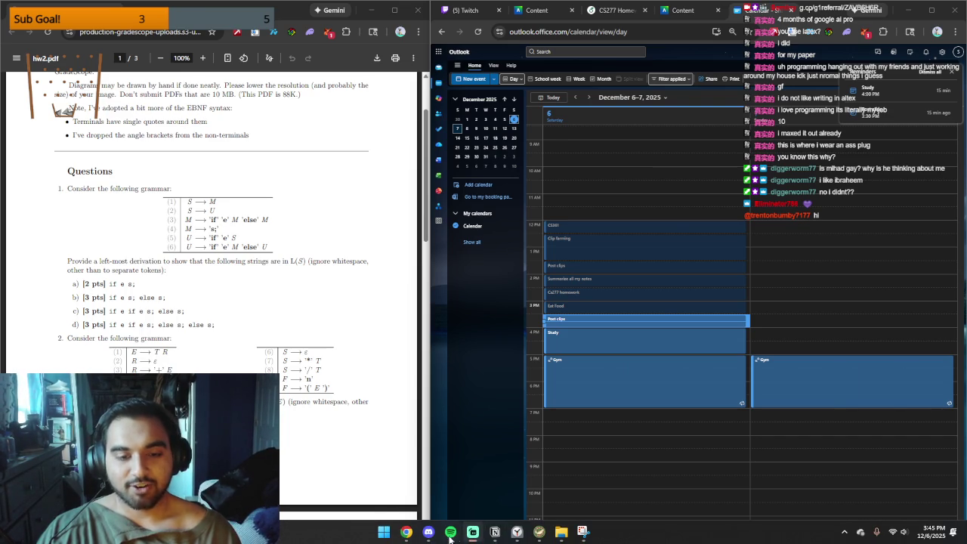
click(450, 532)
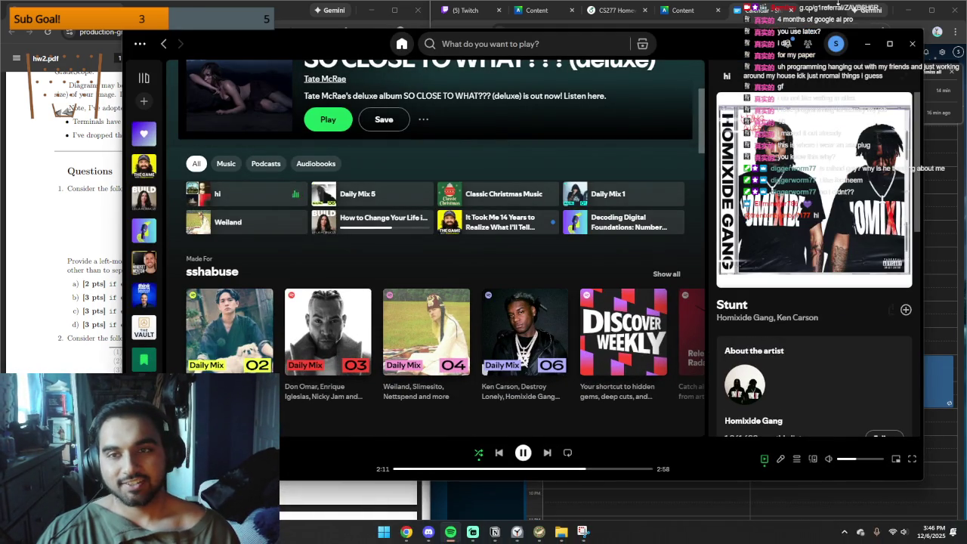
click(450, 532)
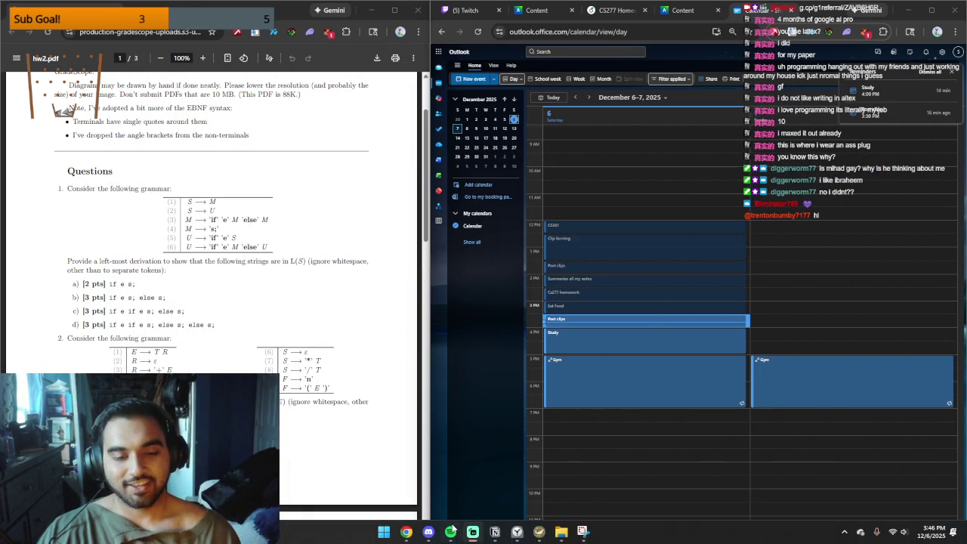
click(451, 531)
click(451, 532)
click(428, 531)
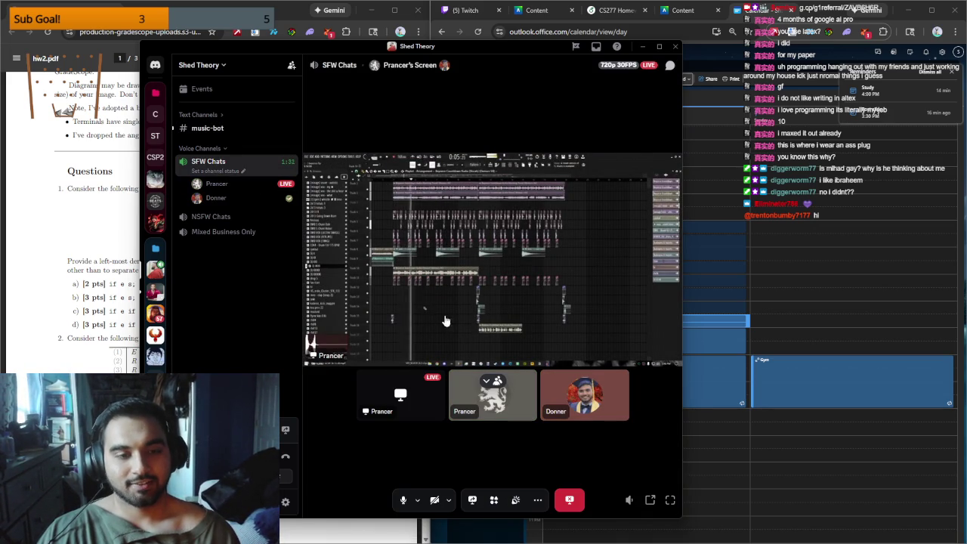
Step: Glance at #general, return to the SFW Chats call, and stop watching the member's DAW stream
click(205, 114)
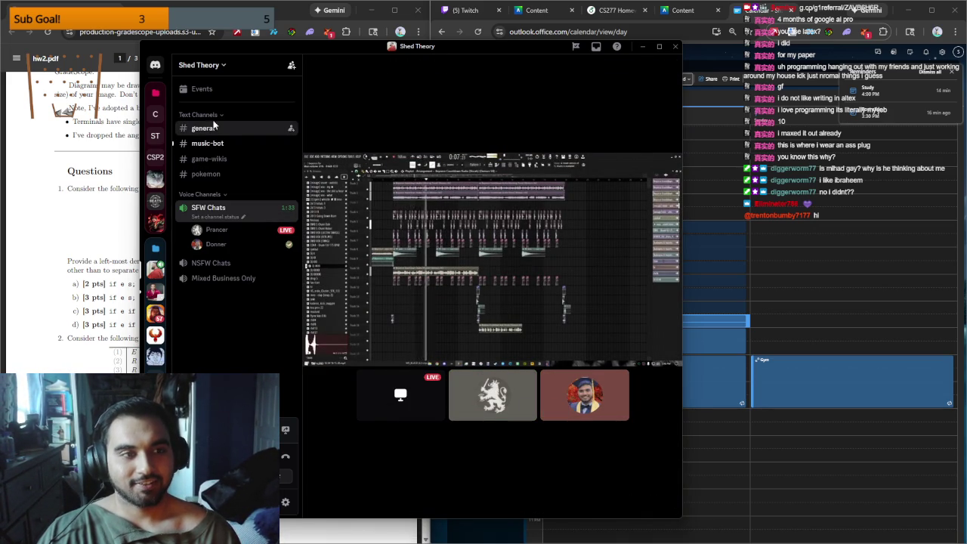
click(204, 128)
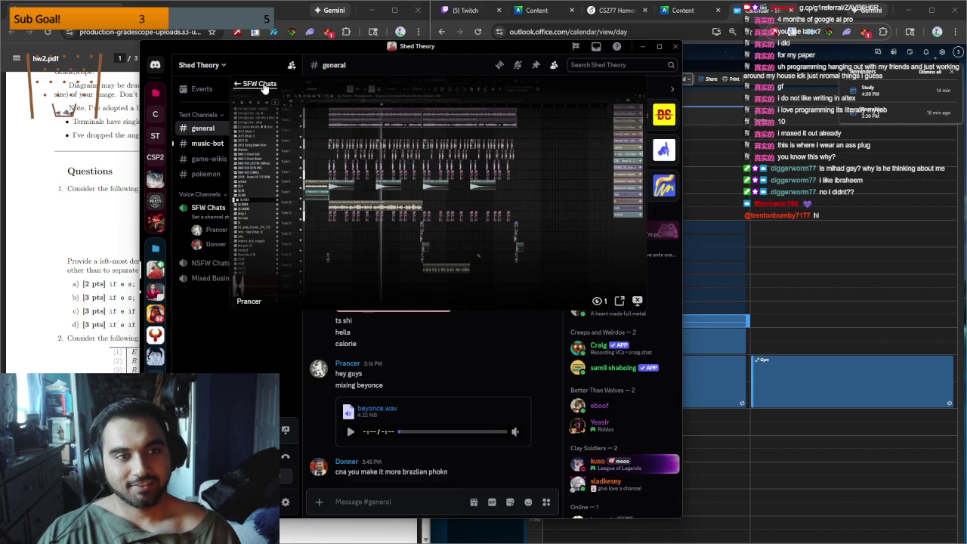
click(263, 88)
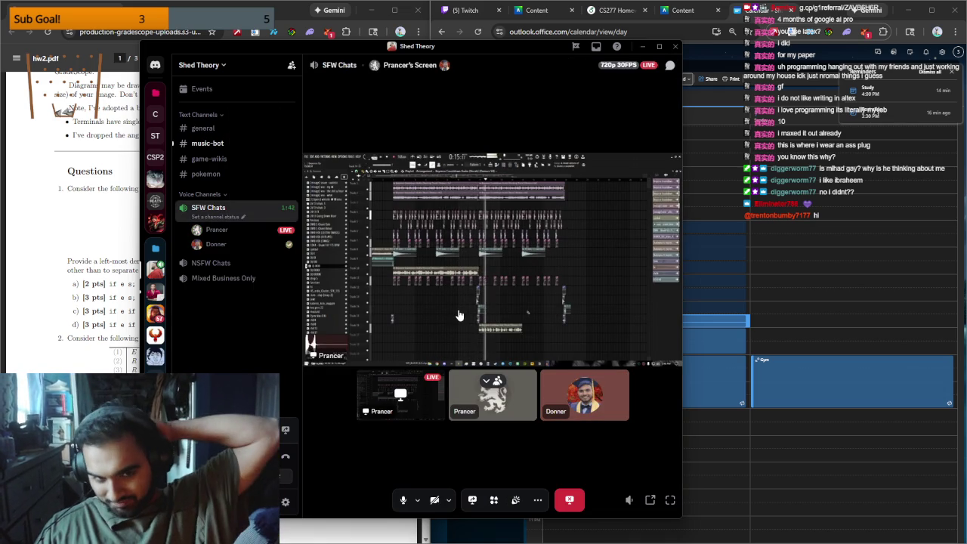
right_click(505, 296)
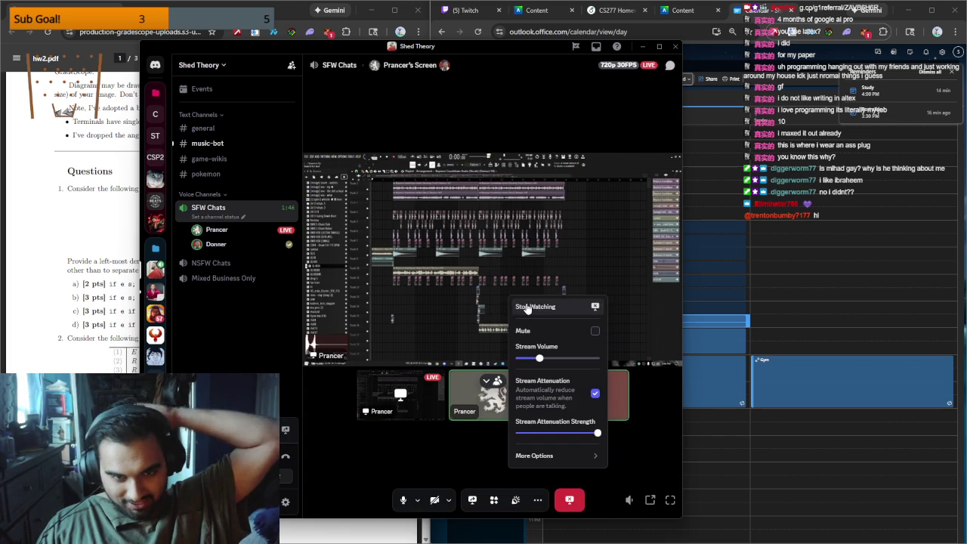
click(525, 310)
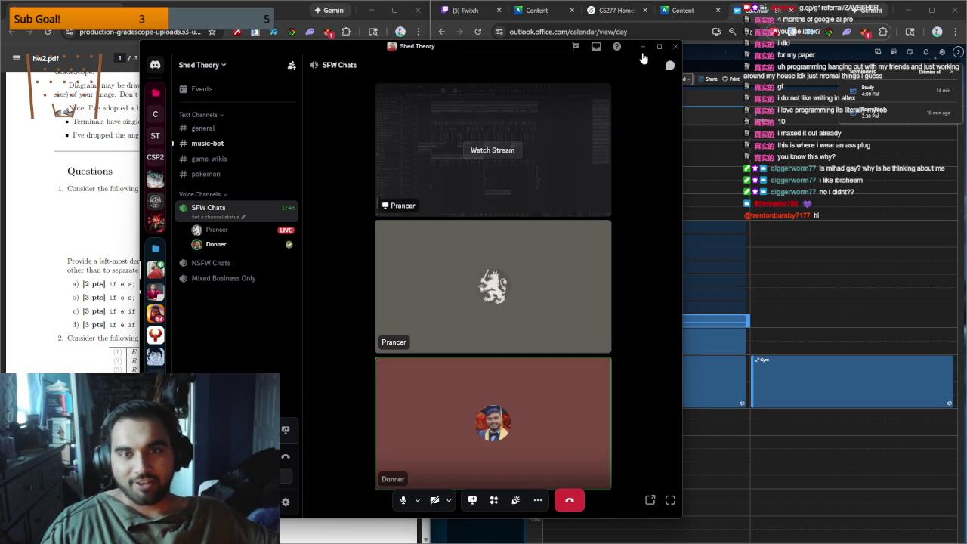